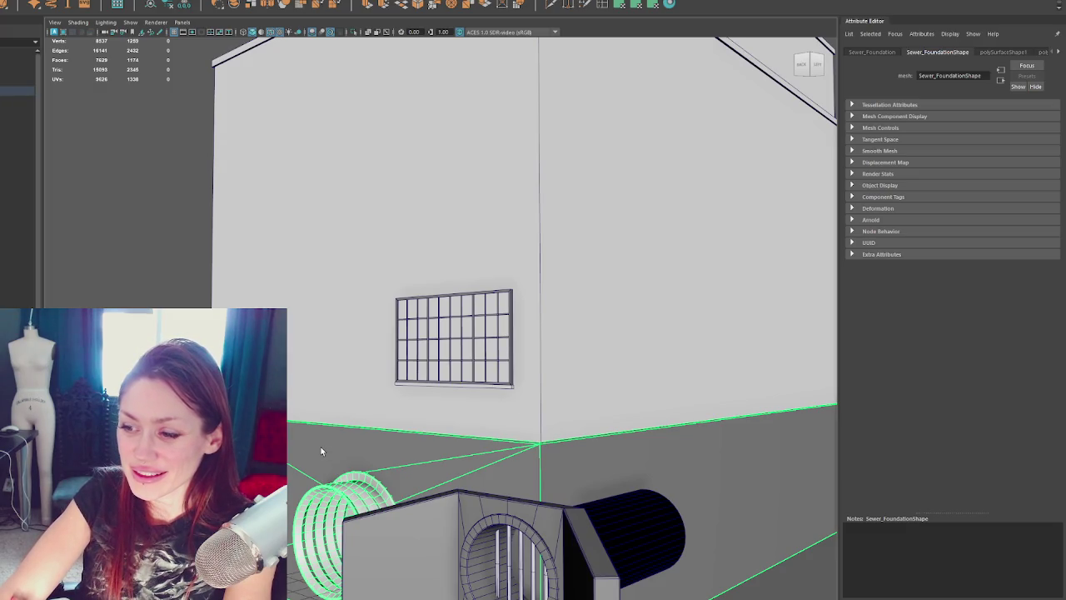
Step: Frame the scene and select the warehouse building instead of the sewer foundation
{"action": "scroll", "coordinate": [321, 446], "scroll_direction": "down", "scroll_amount": 3}
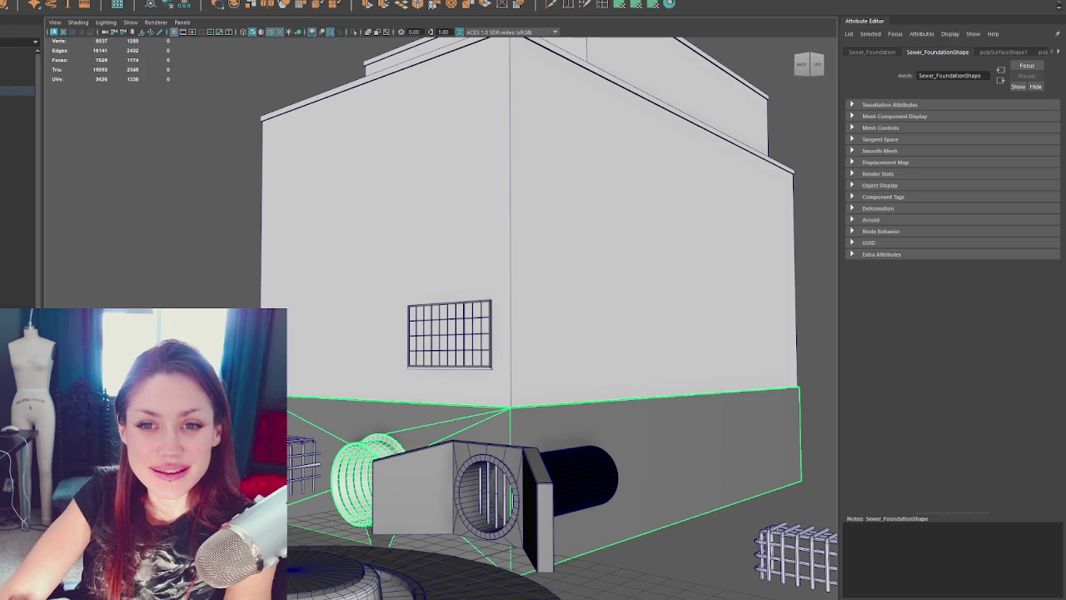
{"action": "left_click", "coordinate": [320, 418]}
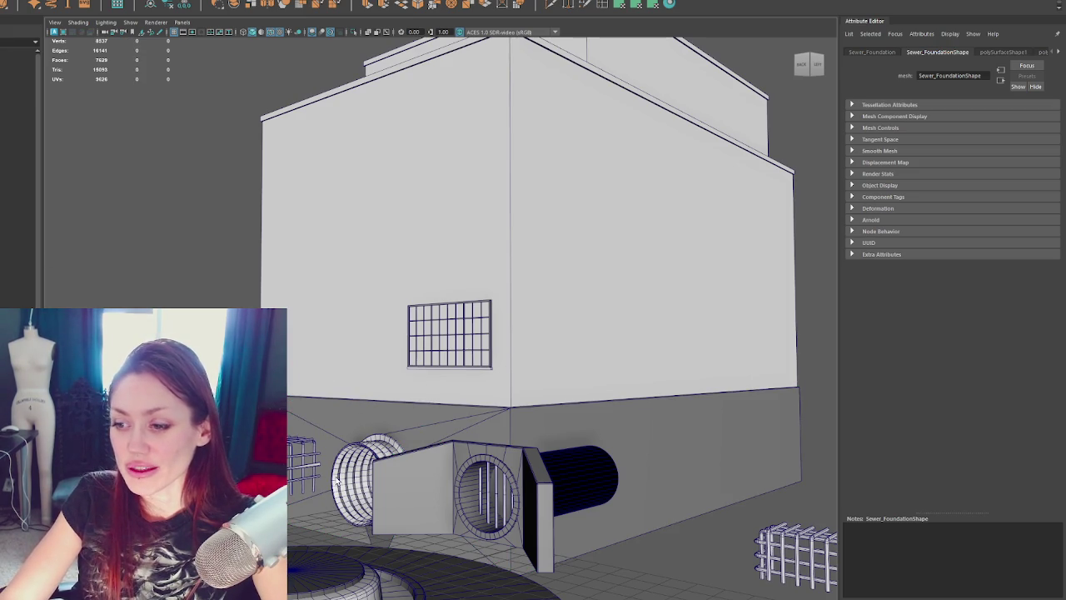
{"action": "key", "text": "a"}
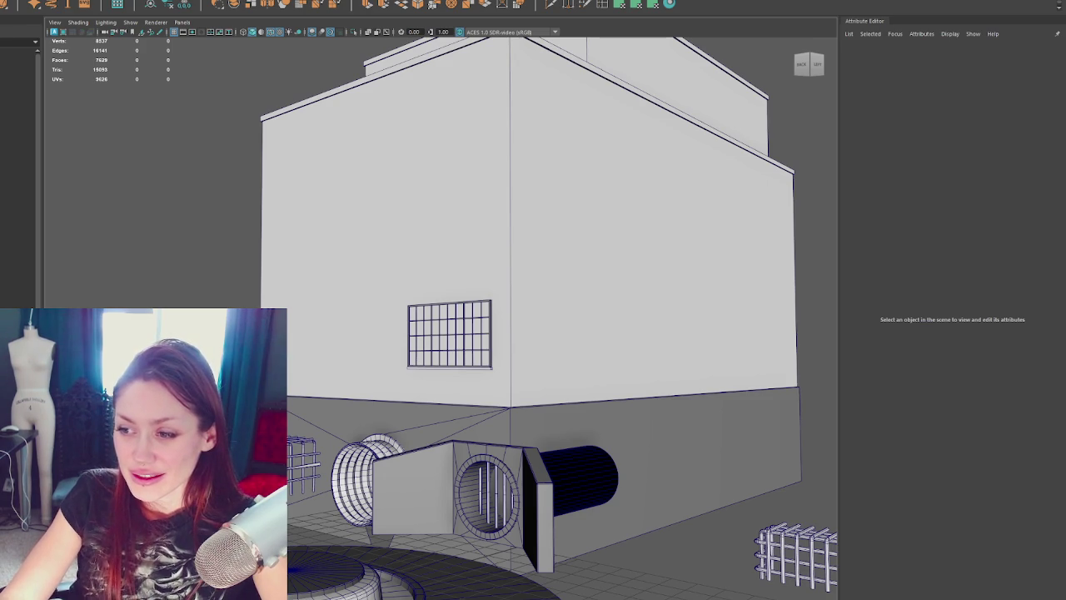
{"action": "left_click", "coordinate": [391, 462]}
{"action": "left_click", "coordinate": [384, 449]}
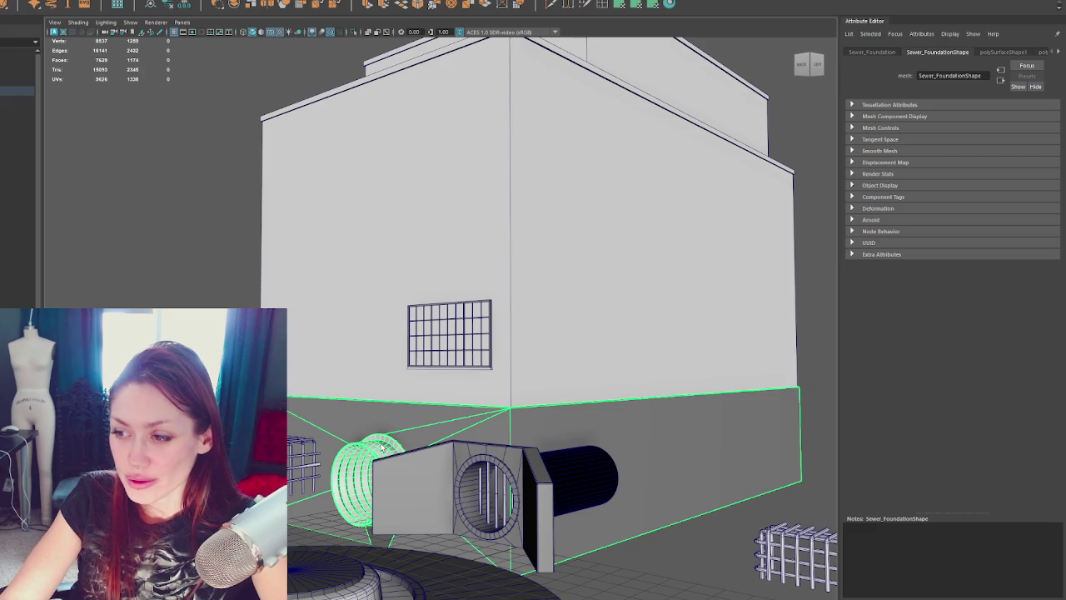
{"action": "left_click", "coordinate": [350, 334]}
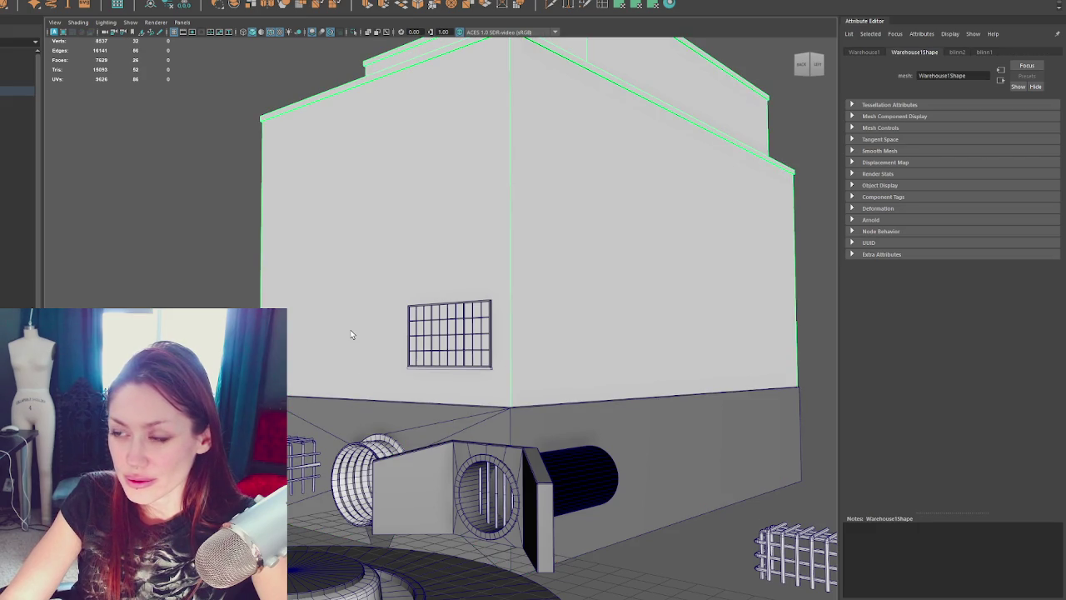
Step: Inspect the roof ledge corner up close and reselect the warehouse building
{"action": "right_click_drag", "start_coordinate": [350, 329], "coordinate": [506, 357], "text": "alt"}
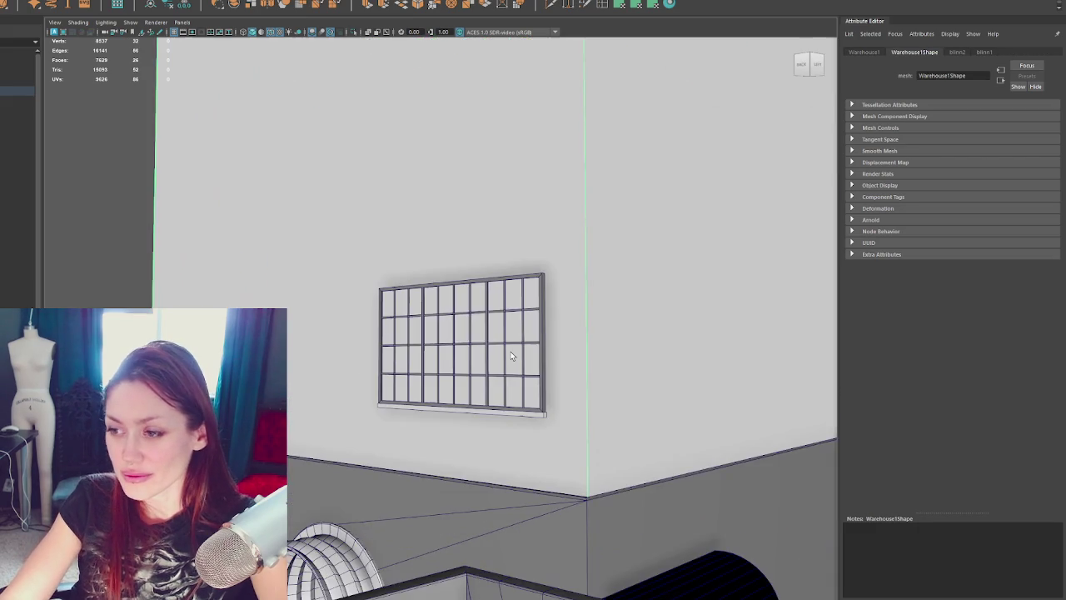
{"action": "middle_click_drag", "start_coordinate": [550, 129], "coordinate": [423, 486], "text": "alt"}
{"action": "left_click", "coordinate": [430, 215], "text": "ctrl"}
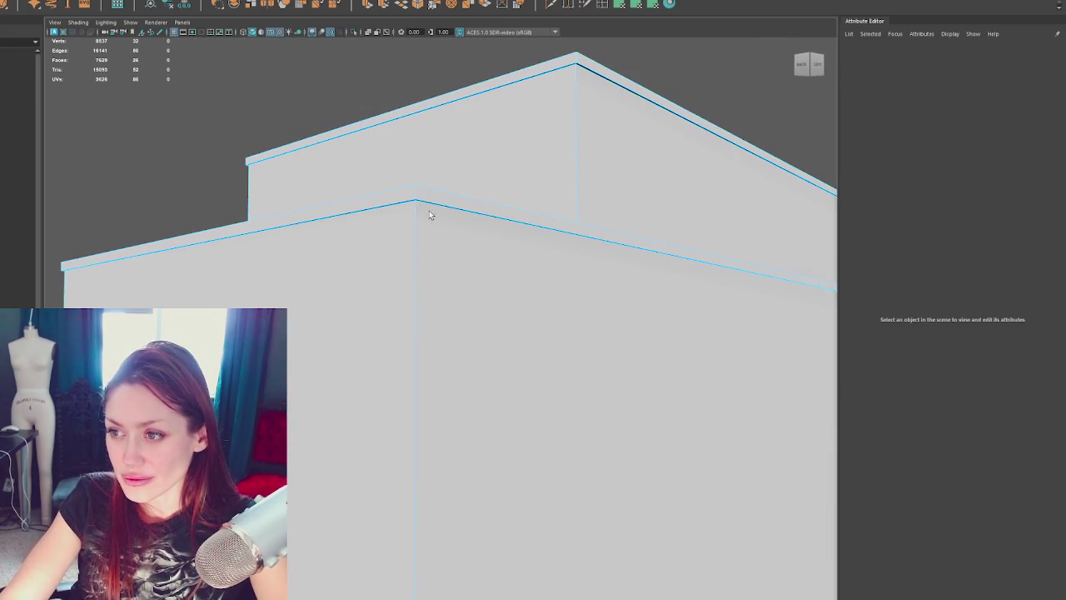
{"action": "mouse_move", "coordinate": [418, 249]}
{"action": "left_mouse_down", "text": "alt"}
{"action": "mouse_move", "coordinate": [479, 380]}
{"action": "mouse_move", "coordinate": [505, 397]}
{"action": "mouse_move", "coordinate": [450, 364]}
{"action": "mouse_move", "coordinate": [543, 370]}
{"action": "mouse_move", "coordinate": [599, 350]}
{"action": "left_mouse_up", "text": "alt"}
{"action": "left_click", "coordinate": [488, 397]}
{"action": "scroll", "coordinate": [450, 364], "scroll_direction": "down", "scroll_amount": 3}
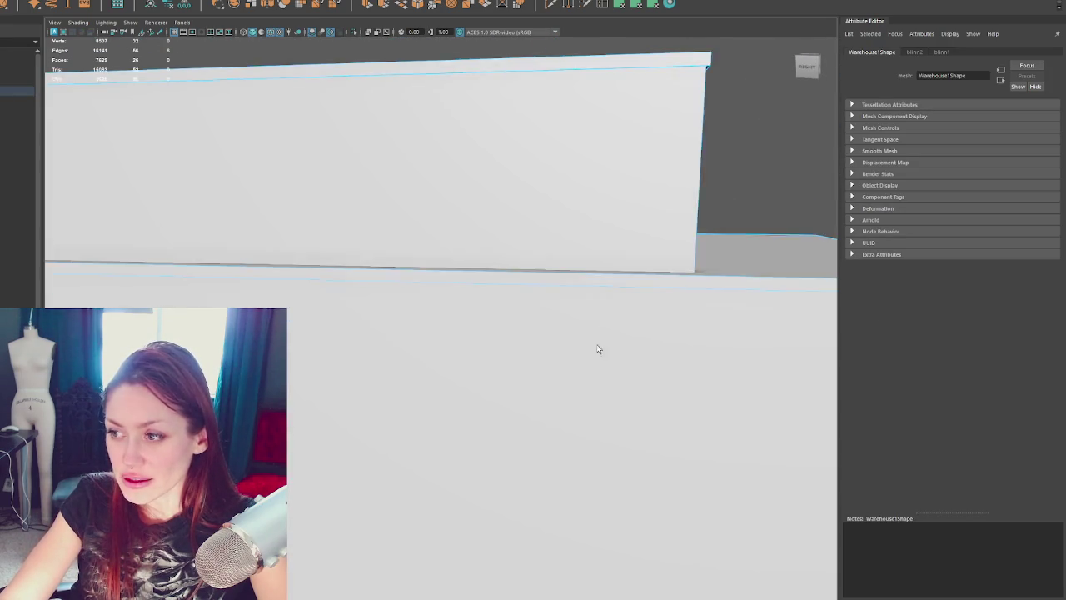
{"action": "scroll", "coordinate": [419, 321], "scroll_direction": "down", "scroll_amount": 3}
{"action": "mouse_move", "coordinate": [419, 322]}
{"action": "left_mouse_down", "text": "alt"}
{"action": "mouse_move", "coordinate": [491, 333]}
{"action": "mouse_move", "coordinate": [300, 331]}
{"action": "left_mouse_up", "text": "alt"}
{"action": "right_click_drag", "start_coordinate": [220, 157], "coordinate": [273, 270]}
Step: Isolate the selected wall block in view and pick the edge loop around its top
{"action": "right_click", "coordinate": [347, 243]}
{"action": "mouse_move", "coordinate": [347, 243]}
{"action": "left_mouse_down", "text": "alt"}
{"action": "mouse_move", "coordinate": [275, 208]}
{"action": "mouse_move", "coordinate": [348, 248]}
{"action": "left_mouse_up", "text": "alt"}
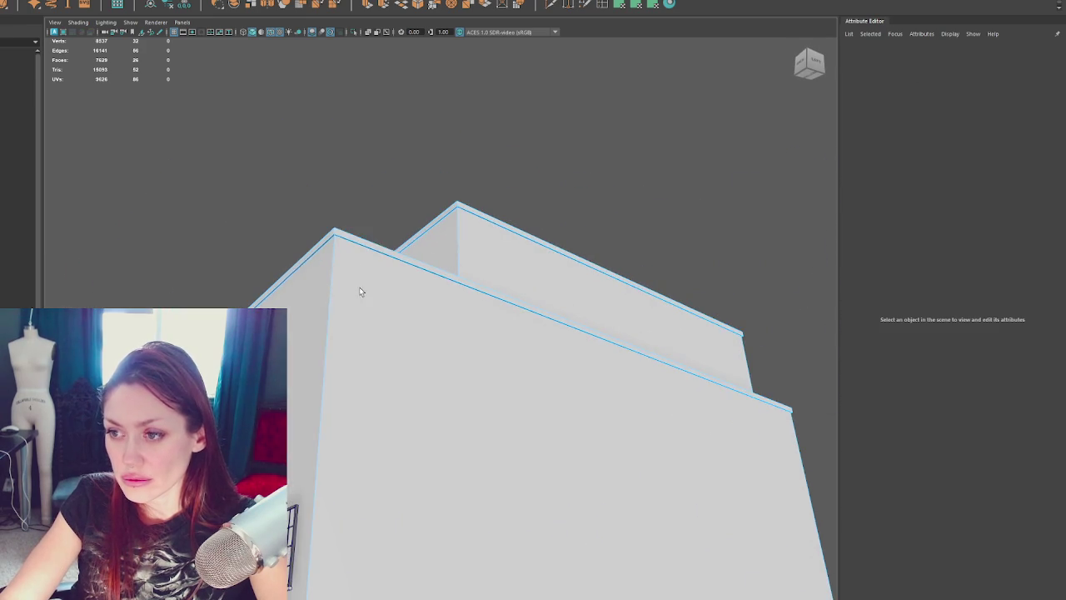
{"action": "scroll", "coordinate": [359, 288], "scroll_direction": "down", "scroll_amount": 5}
{"action": "left_click_drag", "start_coordinate": [392, 375], "coordinate": [719, 385]}
{"action": "scroll", "coordinate": [382, 323], "scroll_direction": "up", "scroll_amount": 3}
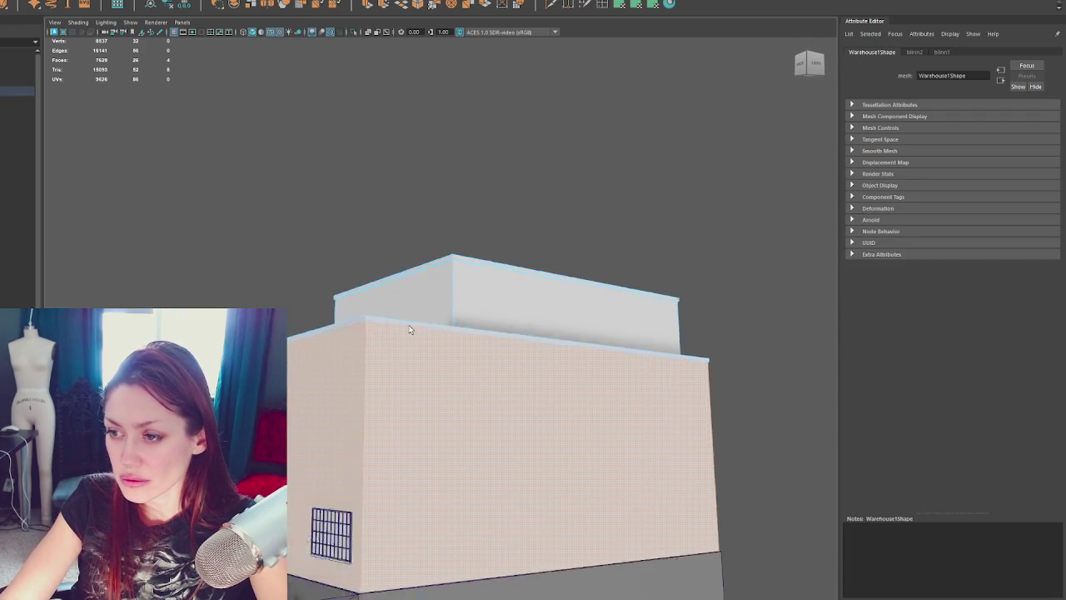
{"action": "scroll", "coordinate": [409, 325], "scroll_direction": "down", "scroll_amount": 2}
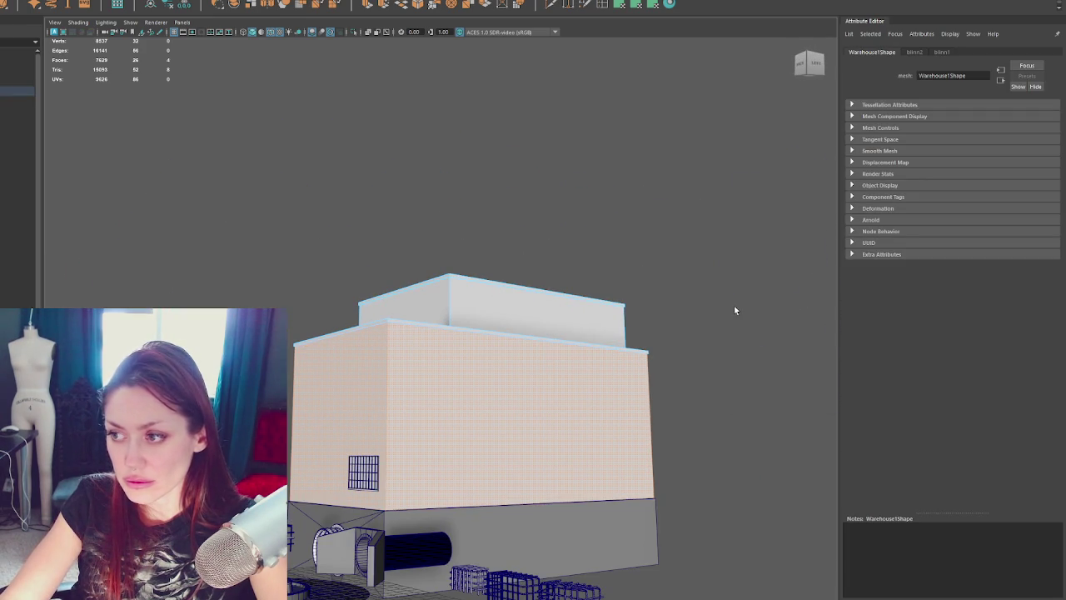
{"action": "key", "text": "ctrl+1"}
{"action": "double_click", "coordinate": [519, 341]}
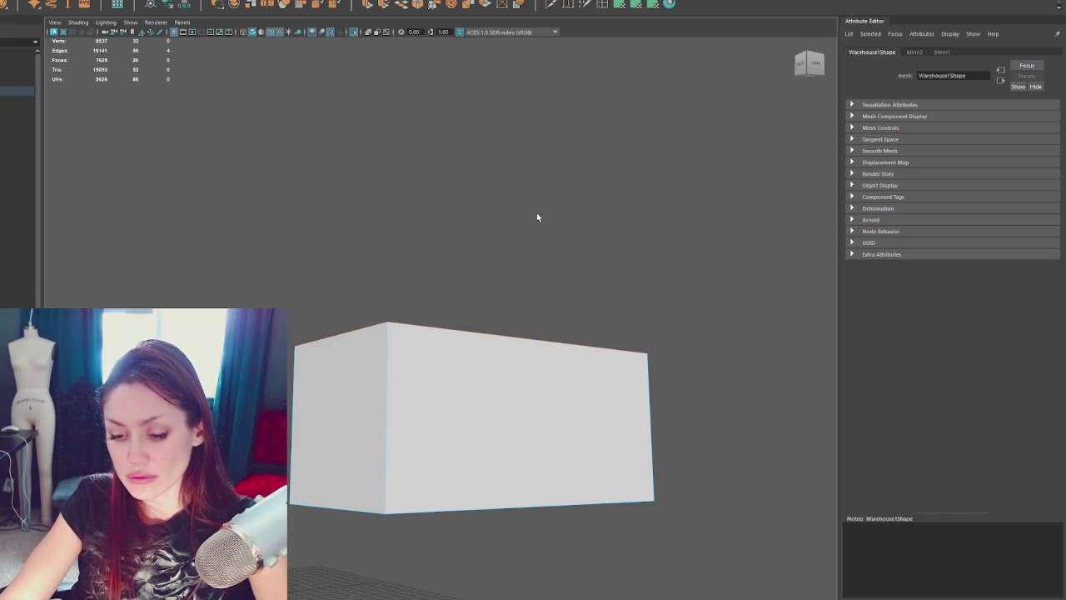
Step: Detach the wall block along its top edge loop and separate it into polySurface2
{"action": "left_click", "coordinate": [37, 2]}
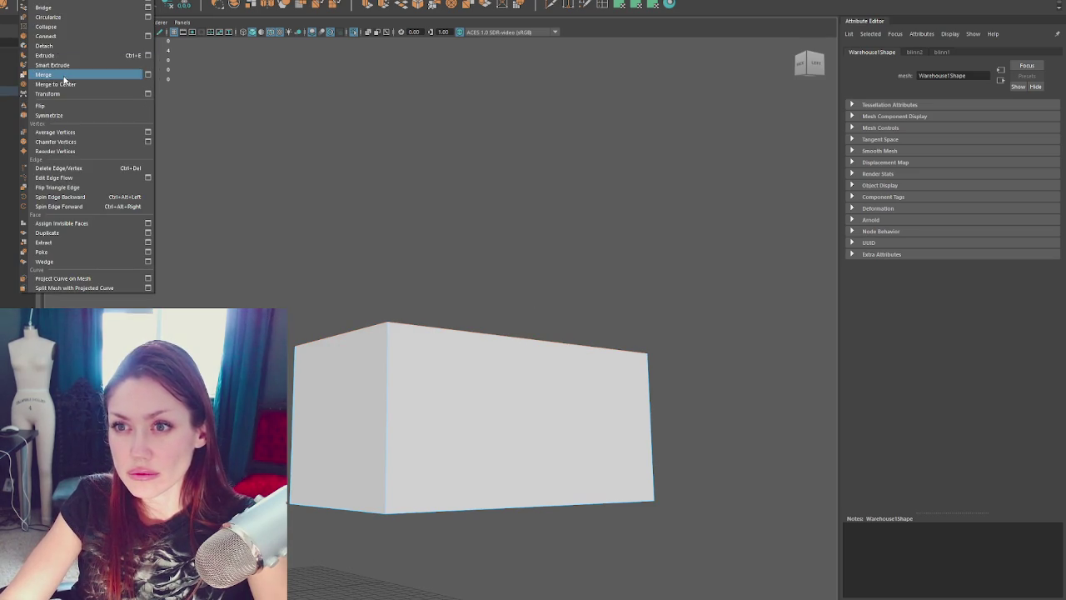
{"action": "left_click", "coordinate": [67, 46]}
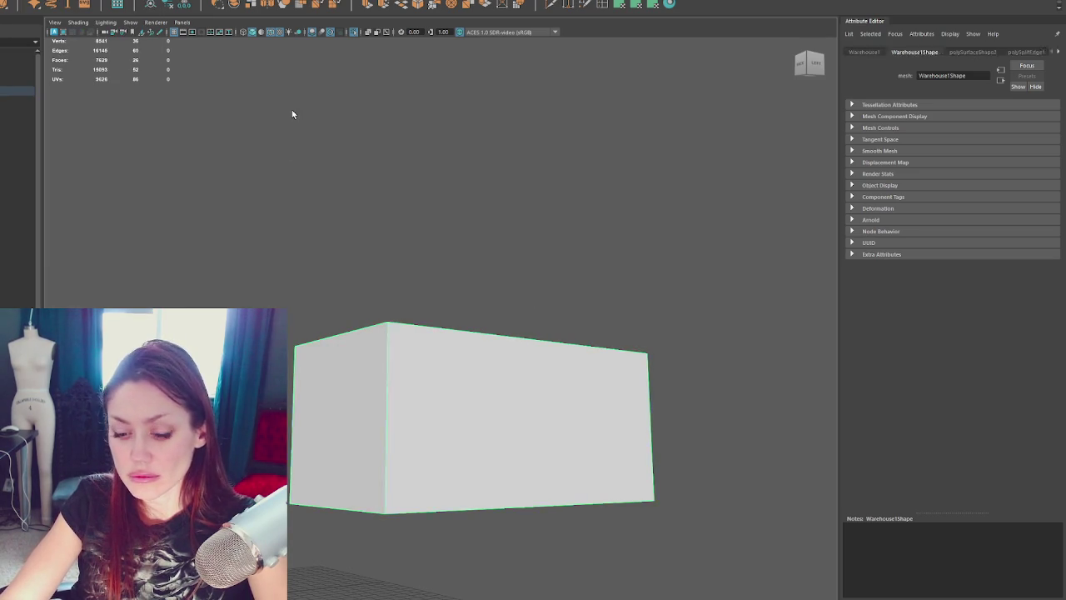
{"action": "left_click", "coordinate": [291, 110]}
{"action": "key", "text": "ctrl+1"}
{"action": "left_click", "coordinate": [404, 345]}
{"action": "left_click", "coordinate": [12, 2]}
{"action": "left_click", "coordinate": [25, 25]}
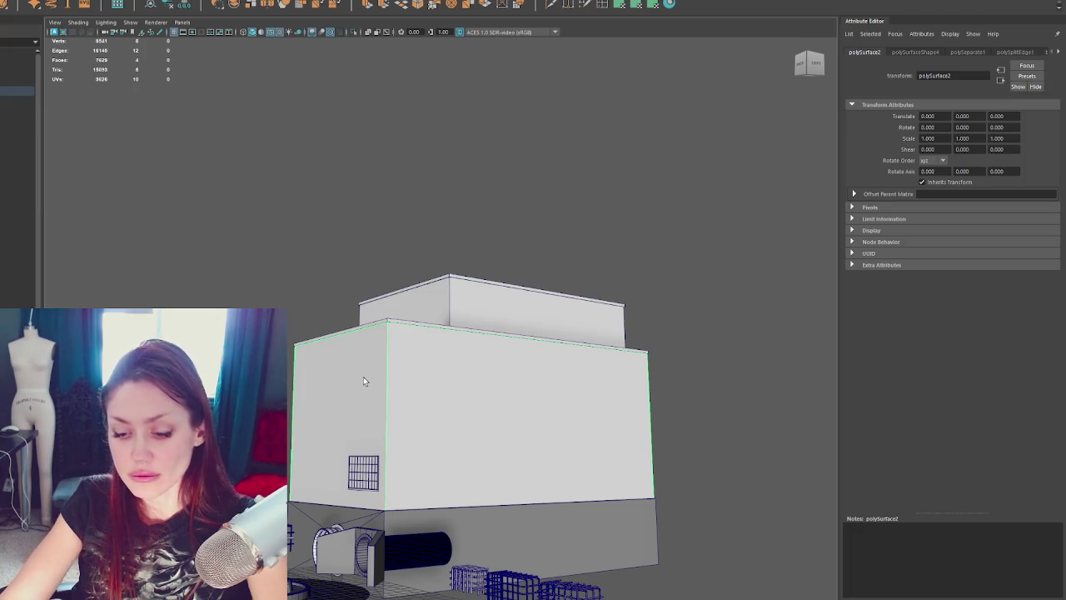
Step: Isolate and frame the separated box, then apply a bevel to its edges
{"action": "key", "text": "ctrl+1"}
{"action": "left_click_drag", "start_coordinate": [364, 380], "coordinate": [431, 321], "text": "alt"}
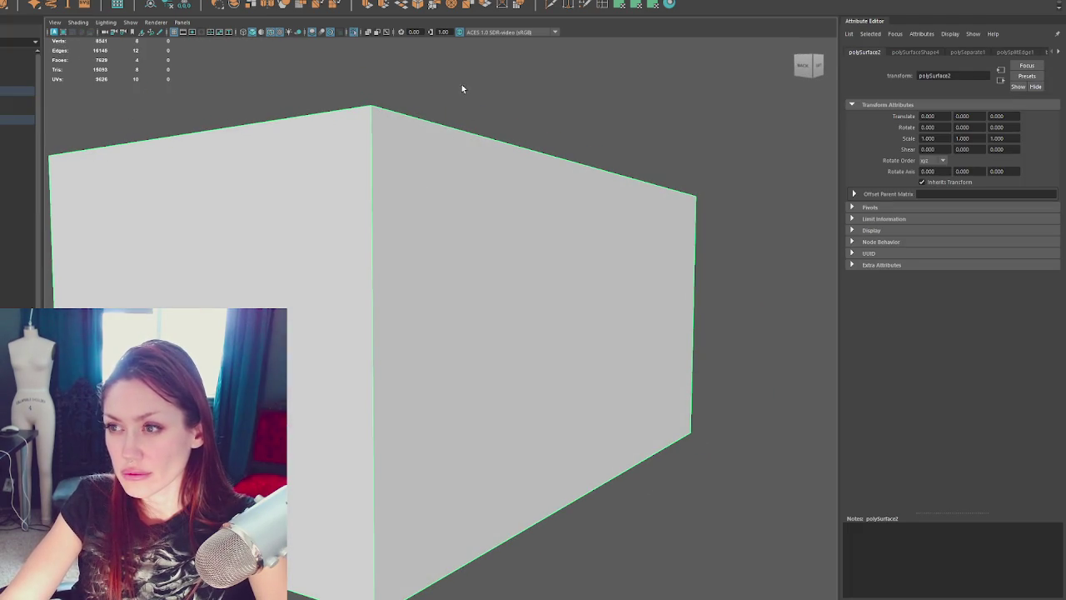
{"action": "left_click", "coordinate": [488, 176]}
{"action": "key", "text": "f"}
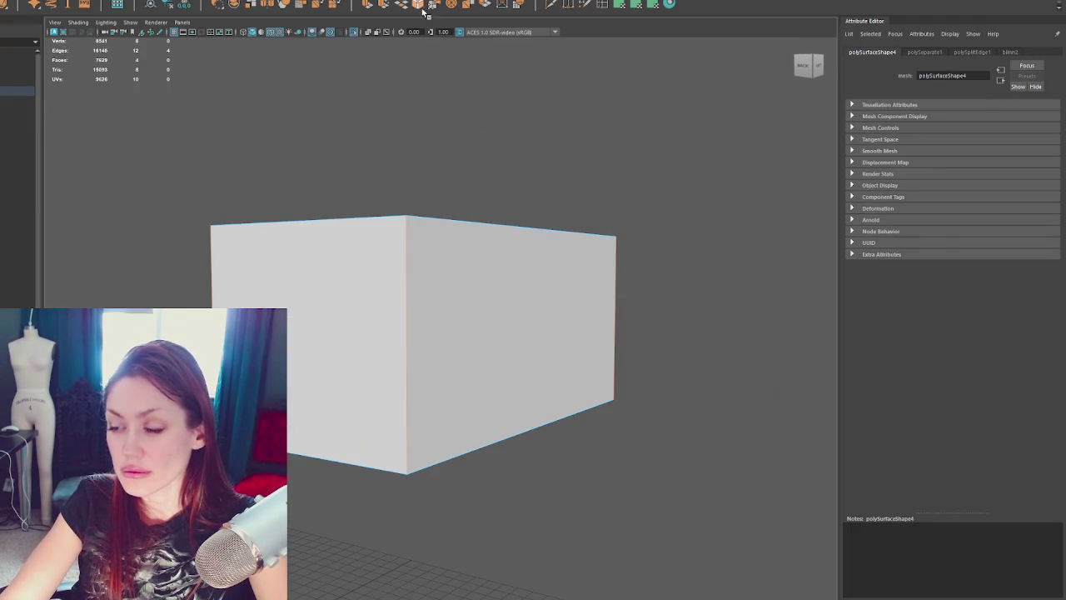
{"action": "left_click", "coordinate": [418, 5]}
{"action": "right_click_drag", "start_coordinate": [523, 317], "coordinate": [691, 369], "text": "alt"}
{"action": "left_click", "coordinate": [680, 340]}
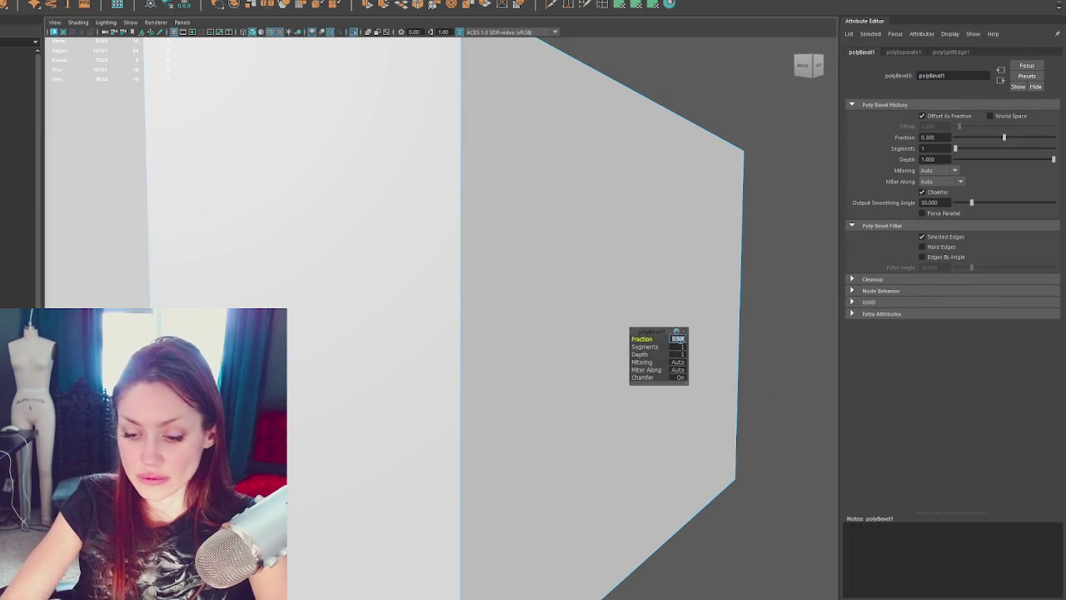
Step: Try bevel fractions 0.1 and 0.001, settle on 0.003, then return to object mode
{"action": "type", "text": "0.1"}
{"action": "key", "text": "Return"}
{"action": "type", "text": "0.001"}
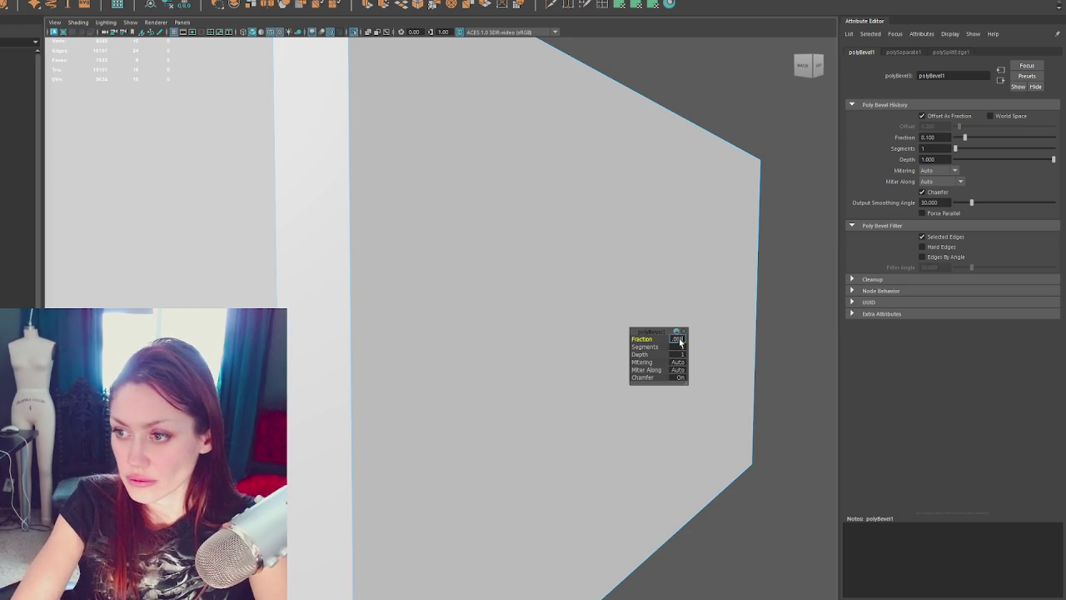
{"action": "key", "text": "Return"}
{"action": "type", "text": "0.003"}
{"action": "key", "text": "Return"}
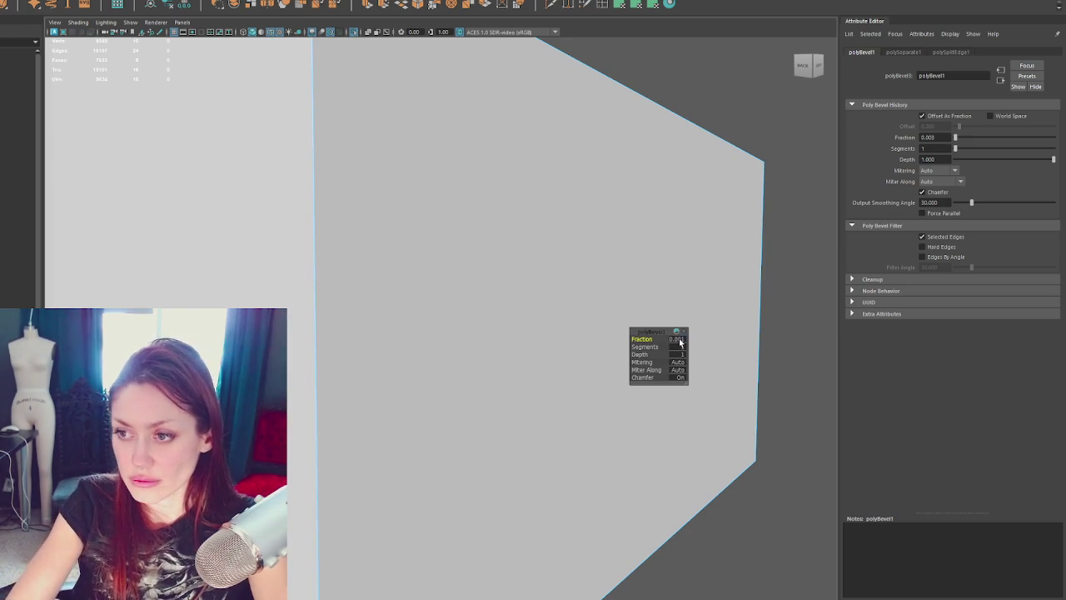
{"action": "left_click_drag", "start_coordinate": [575, 329], "coordinate": [503, 296], "text": "alt"}
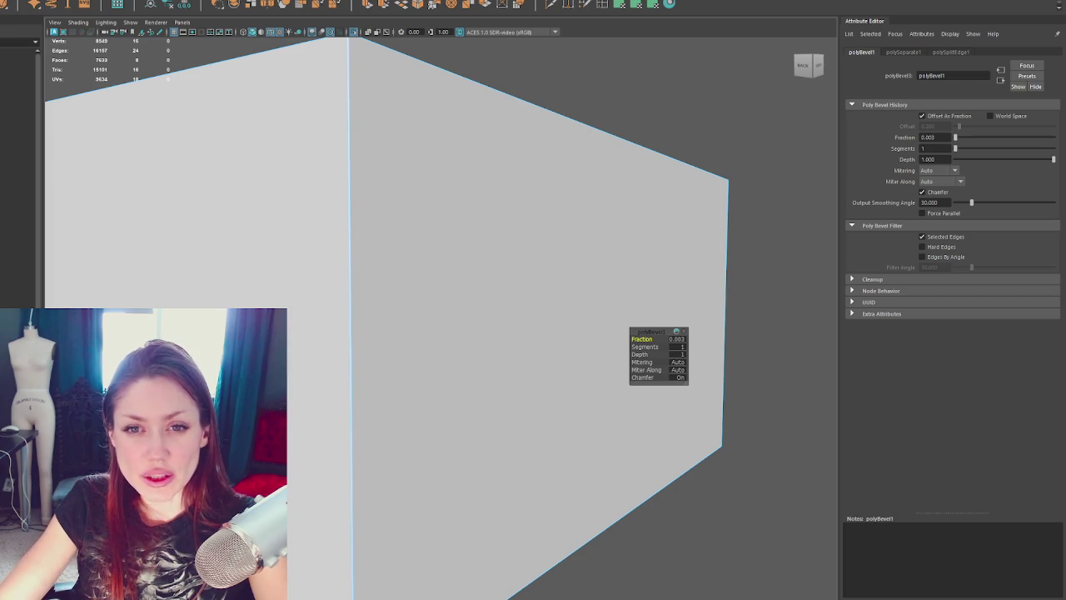
{"action": "key", "text": "F8"}
{"action": "mouse_move", "coordinate": [604, 198]}
{"action": "left_mouse_down", "text": "alt"}
{"action": "mouse_move", "coordinate": [436, 238]}
{"action": "mouse_move", "coordinate": [509, 305]}
{"action": "left_mouse_up", "text": "alt"}
{"action": "scroll", "coordinate": [479, 232], "scroll_direction": "down", "scroll_amount": 3}
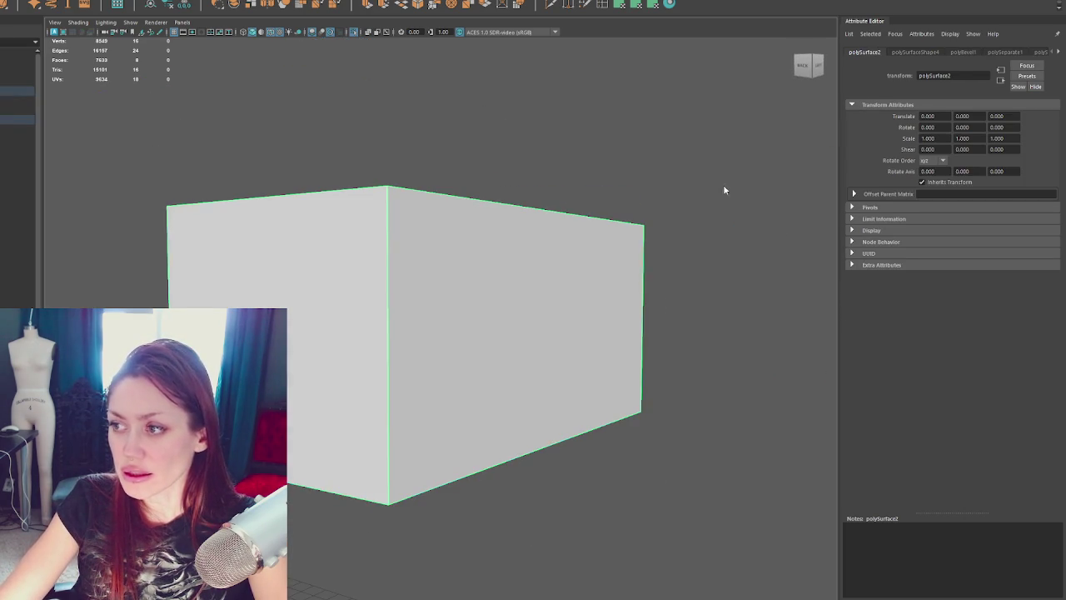
Step: Select the box's vertical edges and look down into the open box
{"action": "key", "text": "F10"}
{"action": "left_click_drag", "start_coordinate": [740, 305], "coordinate": [155, 336]}
{"action": "right_click_drag", "start_coordinate": [498, 105], "coordinate": [498, 108], "text": "shift"}
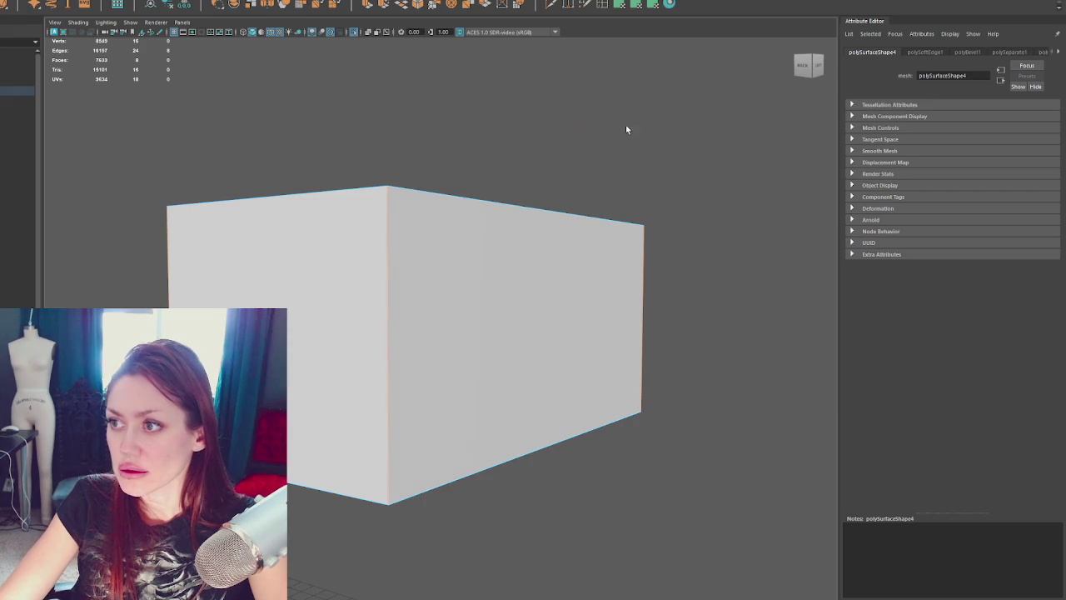
{"action": "left_click", "coordinate": [626, 124]}
{"action": "mouse_move", "coordinate": [626, 124]}
{"action": "left_mouse_down", "text": "alt"}
{"action": "mouse_move", "coordinate": [679, 183]}
{"action": "mouse_move", "coordinate": [555, 212]}
{"action": "mouse_move", "coordinate": [588, 222]}
{"action": "left_mouse_up", "text": "alt"}
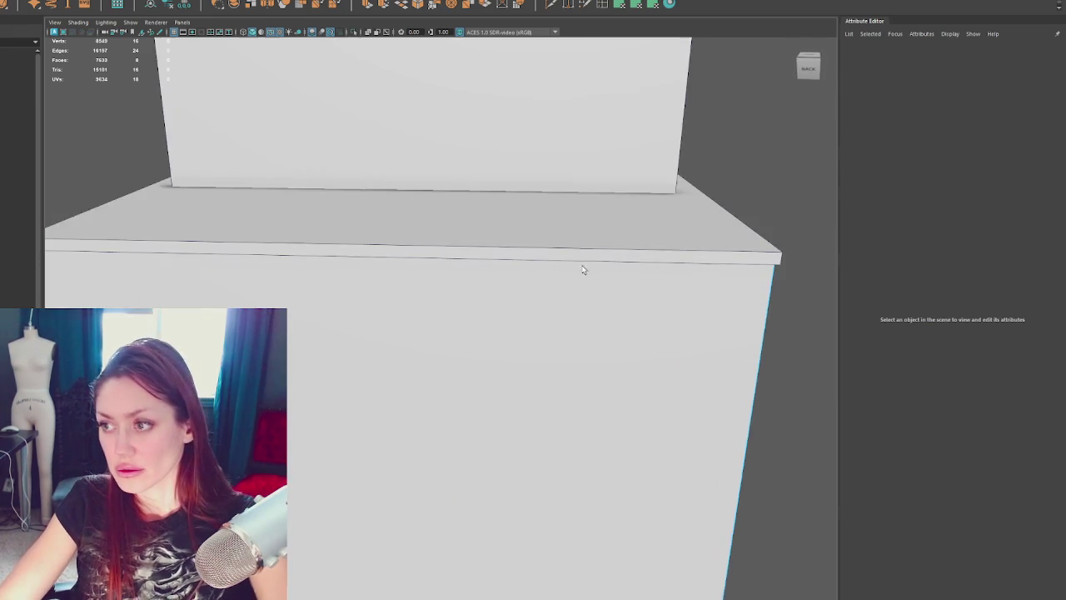
{"action": "scroll", "coordinate": [667, 216], "scroll_direction": "down", "scroll_amount": 5}
{"action": "left_click_drag", "start_coordinate": [666, 216], "coordinate": [709, 231], "text": "alt"}
Step: Select the upper roof block's mesh, checking it in wireframe and framing it closely
{"action": "key", "text": "4"}
{"action": "left_click_drag", "start_coordinate": [668, 101], "coordinate": [130, 266]}
{"action": "key", "text": "f"}
{"action": "key", "text": "6"}
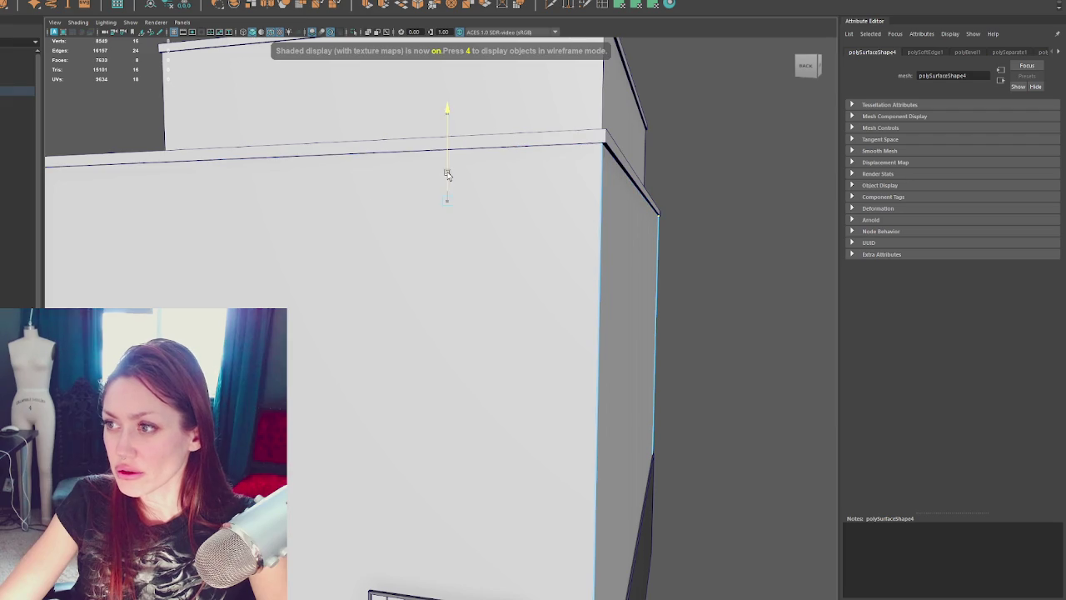
{"action": "left_click_drag", "start_coordinate": [657, 174], "coordinate": [693, 171], "text": "alt"}
{"action": "scroll", "coordinate": [533, 202], "scroll_direction": "down", "scroll_amount": 3}
{"action": "left_click_drag", "start_coordinate": [533, 203], "coordinate": [519, 307], "text": "alt"}
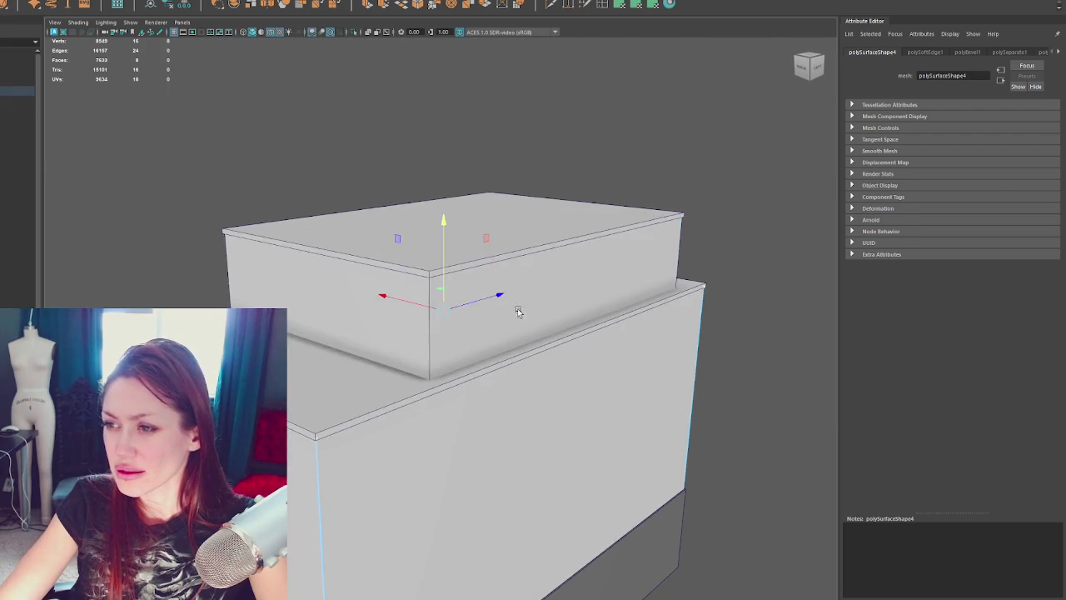
{"action": "left_click", "coordinate": [537, 283]}
{"action": "scroll", "coordinate": [680, 206], "scroll_direction": "up", "scroll_amount": 3}
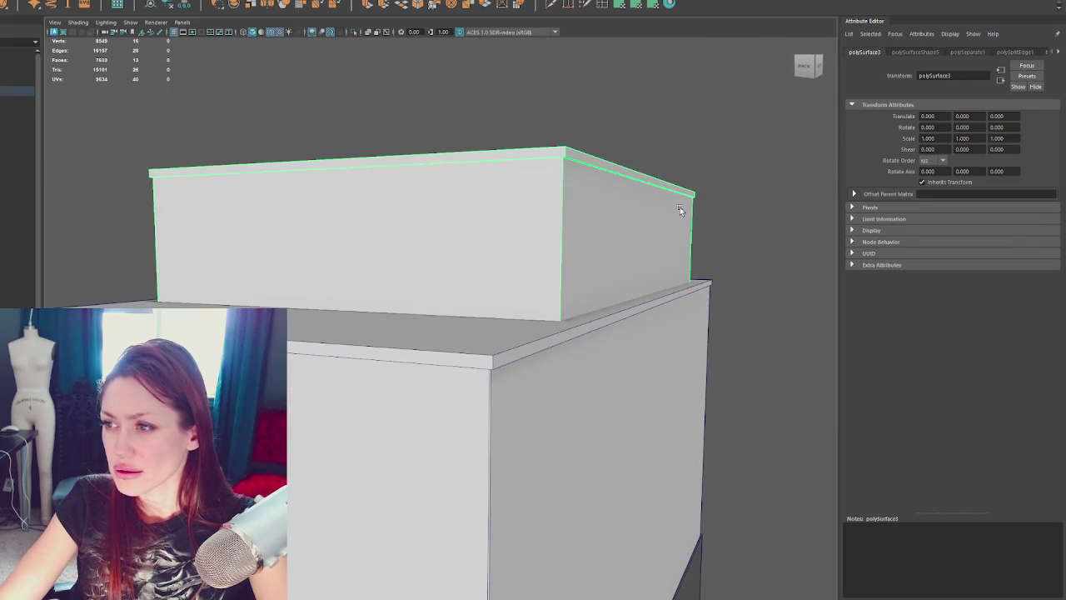
{"action": "scroll", "coordinate": [680, 207], "scroll_direction": "down", "scroll_amount": 3}
{"action": "left_click_drag", "start_coordinate": [773, 78], "coordinate": [73, 239]}
{"action": "scroll", "coordinate": [97, 229], "scroll_direction": "up", "scroll_amount": 3}
{"action": "scroll", "coordinate": [395, 201], "scroll_direction": "down", "scroll_amount": 3}
{"action": "left_click_drag", "start_coordinate": [138, 226], "coordinate": [805, 228]}
{"action": "scroll", "coordinate": [804, 227], "scroll_direction": "up", "scroll_amount": 3}
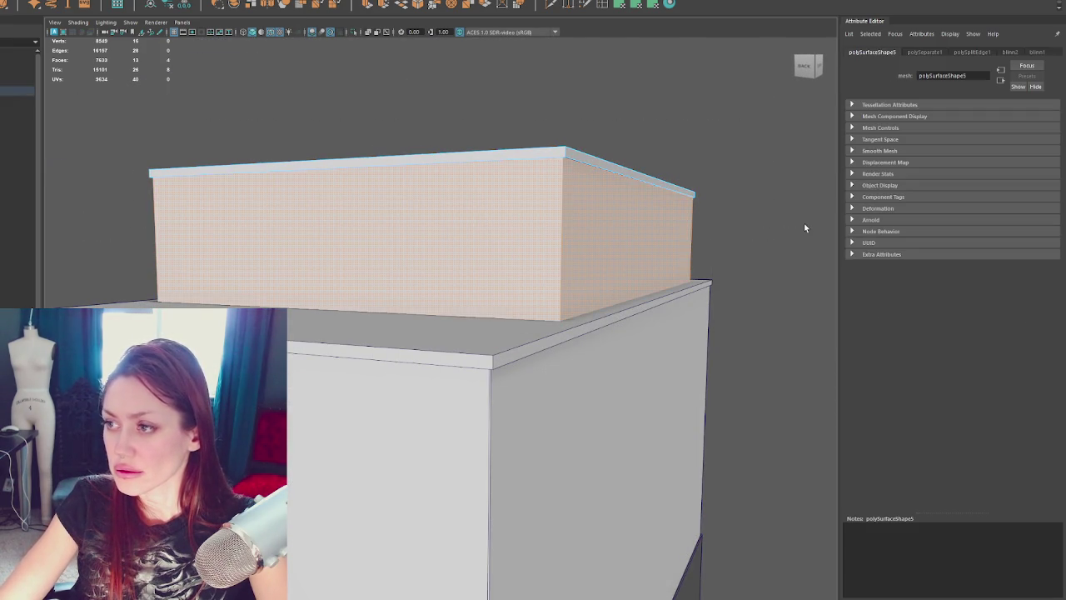
Step: Switch the upper block to face mode, isolate it, and delete its top face
{"action": "right_click_drag", "start_coordinate": [461, 143], "coordinate": [462, 122]}
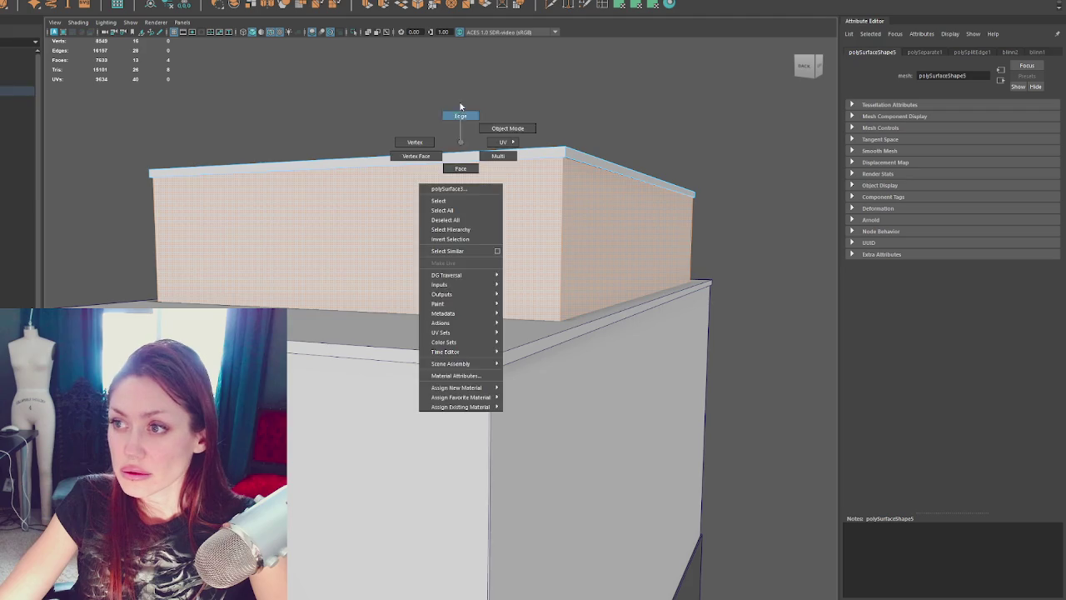
{"action": "right_click_drag", "start_coordinate": [659, 125], "coordinate": [659, 148]}
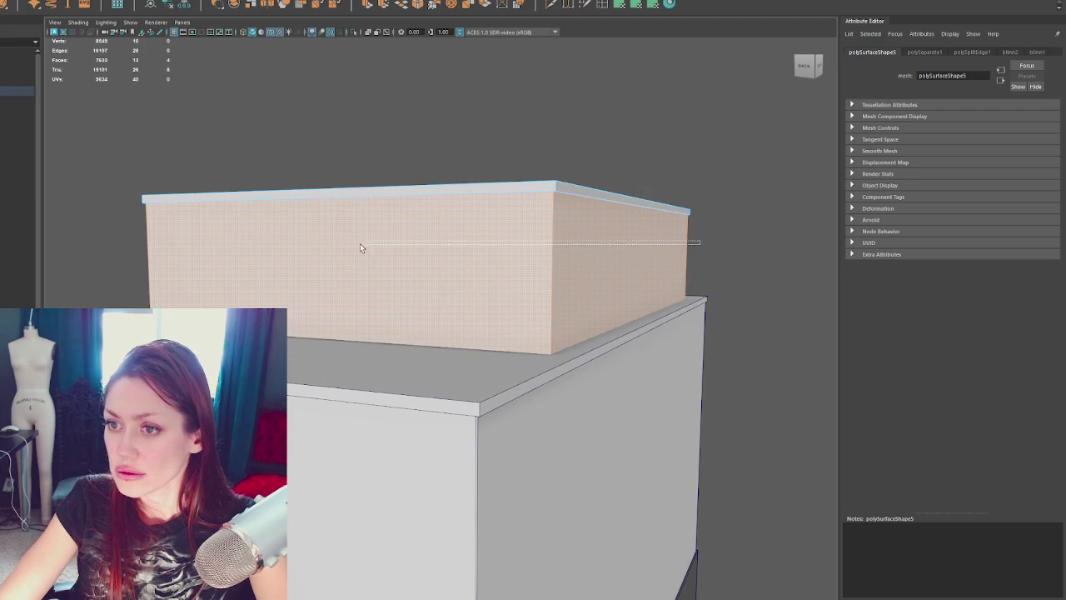
{"action": "key", "text": "ctrl+1"}
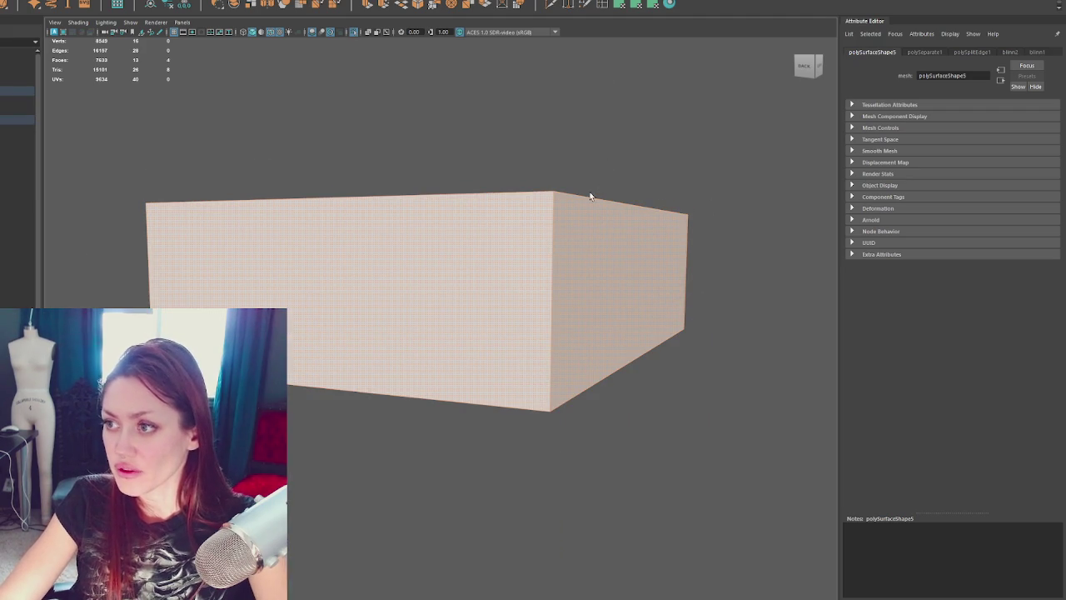
{"action": "key", "text": "Delete"}
{"action": "left_click_drag", "start_coordinate": [606, 204], "coordinate": [534, 207], "text": "alt"}
{"action": "left_click", "coordinate": [91, 2]}
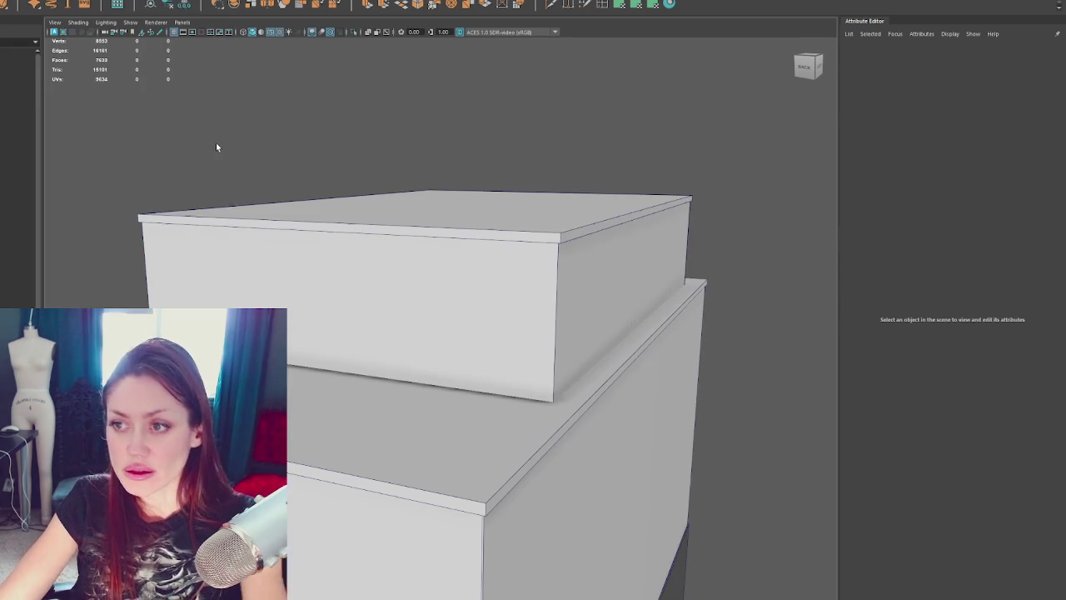
Step: Select the upper box's top vertices in wireframe and nudge them vertically
{"action": "left_click", "coordinate": [290, 204]}
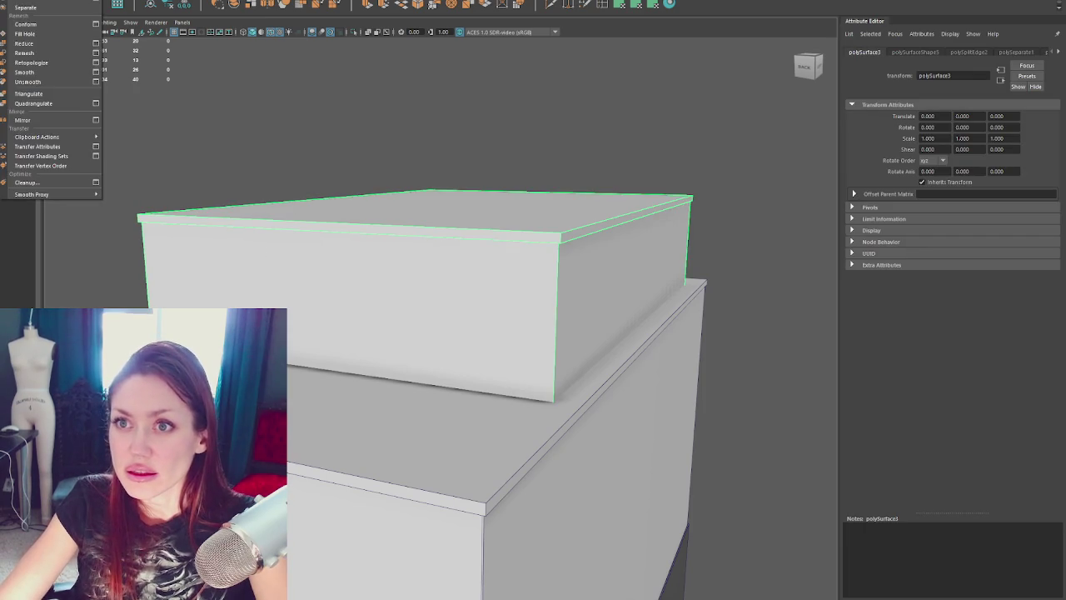
{"action": "left_click", "coordinate": [464, 200]}
{"action": "scroll", "coordinate": [464, 194], "scroll_direction": "down", "scroll_amount": 3}
{"action": "scroll", "coordinate": [464, 194], "scroll_direction": "up", "scroll_amount": 6}
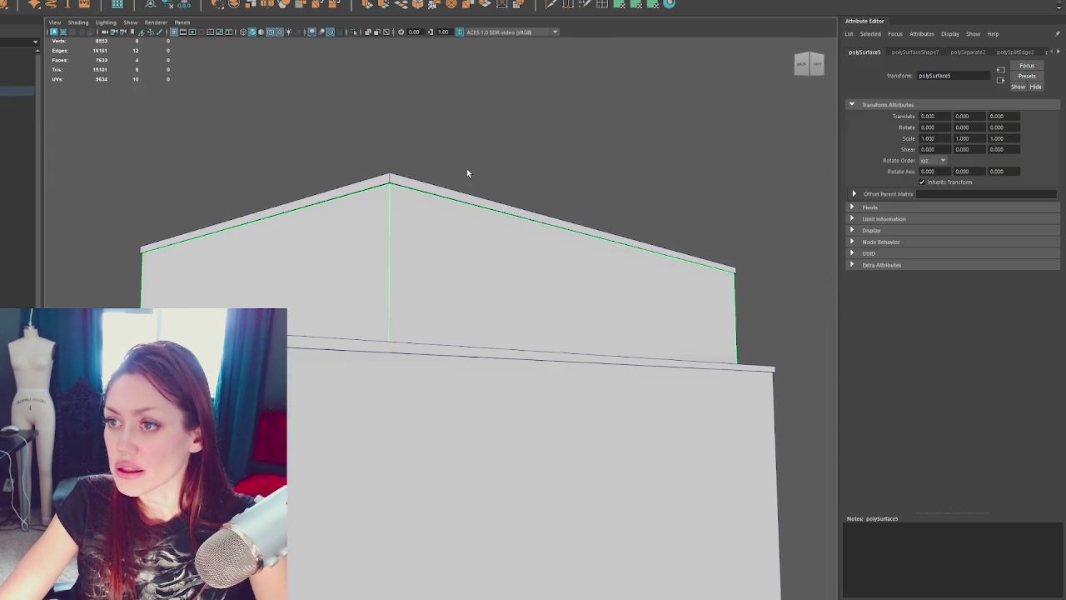
{"action": "right_click_drag", "start_coordinate": [540, 151], "coordinate": [504, 146]}
{"action": "key", "text": "4"}
{"action": "left_click_drag", "start_coordinate": [760, 152], "coordinate": [45, 305]}
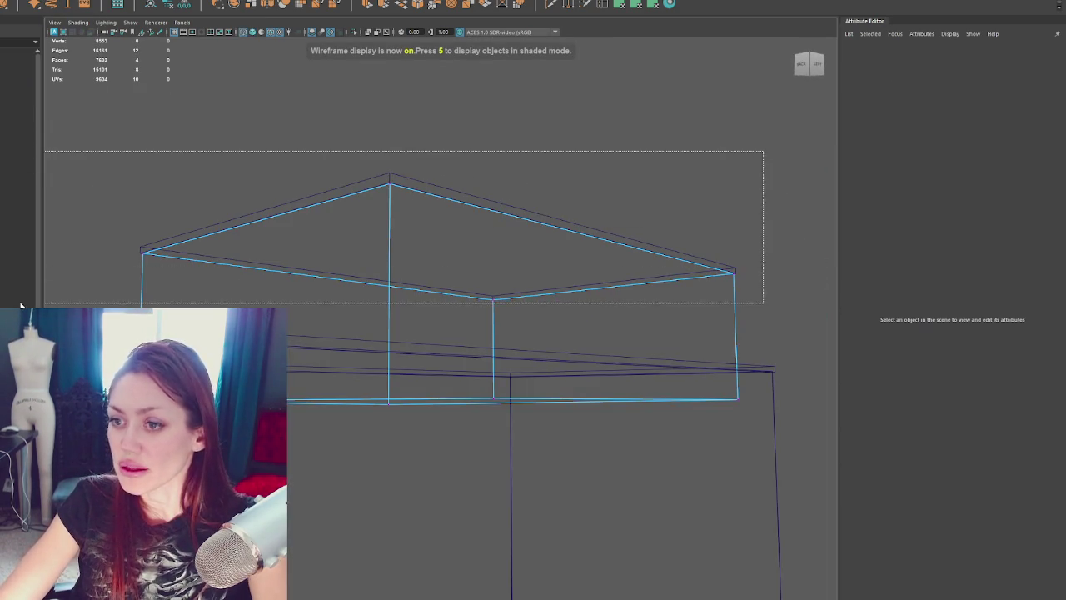
{"action": "key", "text": "5"}
{"action": "key", "text": "4"}
{"action": "key", "text": "5"}
{"action": "left_click_drag", "start_coordinate": [466, 215], "coordinate": [467, 211]}
{"action": "right_click", "coordinate": [467, 212]}
{"action": "mouse_move", "coordinate": [469, 373]}
{"action": "left_mouse_down", "text": "alt"}
{"action": "mouse_move", "coordinate": [536, 280]}
{"action": "mouse_move", "coordinate": [506, 288]}
{"action": "left_mouse_up", "text": "alt"}
Step: Select the sewer foundation's faces, isolate them for inspection, then end isolation
{"action": "left_click", "coordinate": [638, 317]}
{"action": "key", "text": "4"}
{"action": "mouse_move", "coordinate": [638, 316]}
{"action": "left_mouse_down", "text": "alt"}
{"action": "mouse_move", "coordinate": [540, 314]}
{"action": "mouse_move", "coordinate": [570, 323]}
{"action": "left_mouse_up", "text": "alt"}
{"action": "key", "text": "5"}
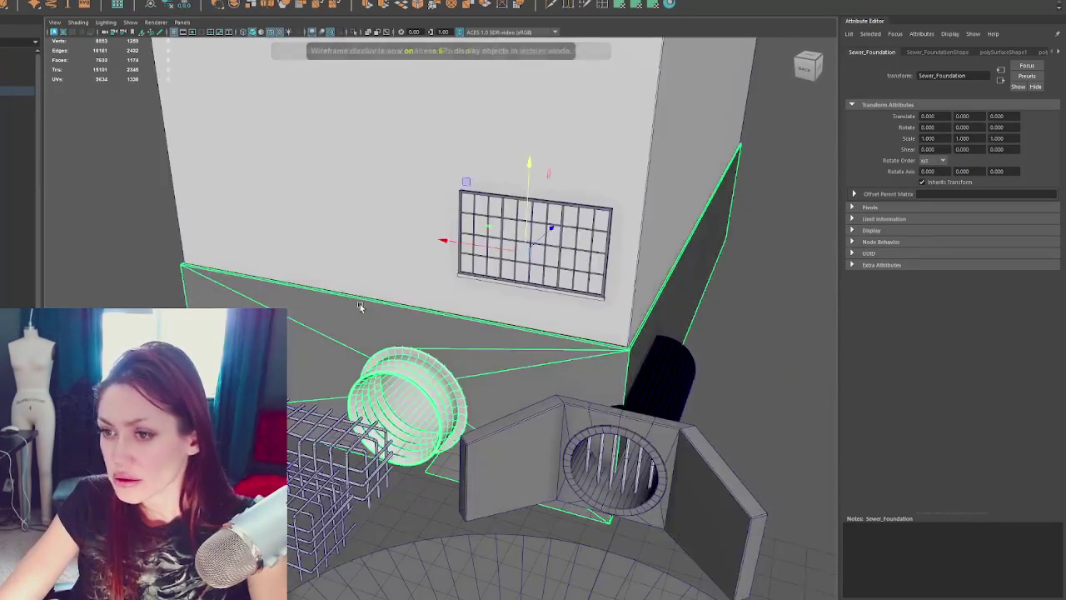
{"action": "left_click_drag", "start_coordinate": [372, 258], "coordinate": [379, 314], "text": "alt"}
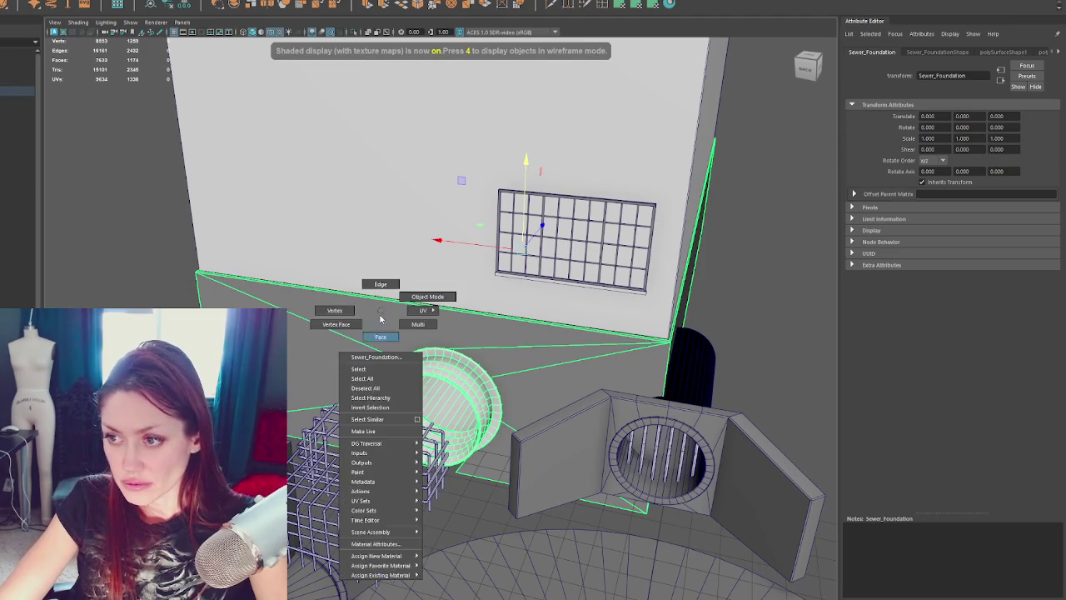
{"action": "right_click_drag", "start_coordinate": [379, 314], "coordinate": [379, 317]}
{"action": "key", "text": "ctrl+1"}
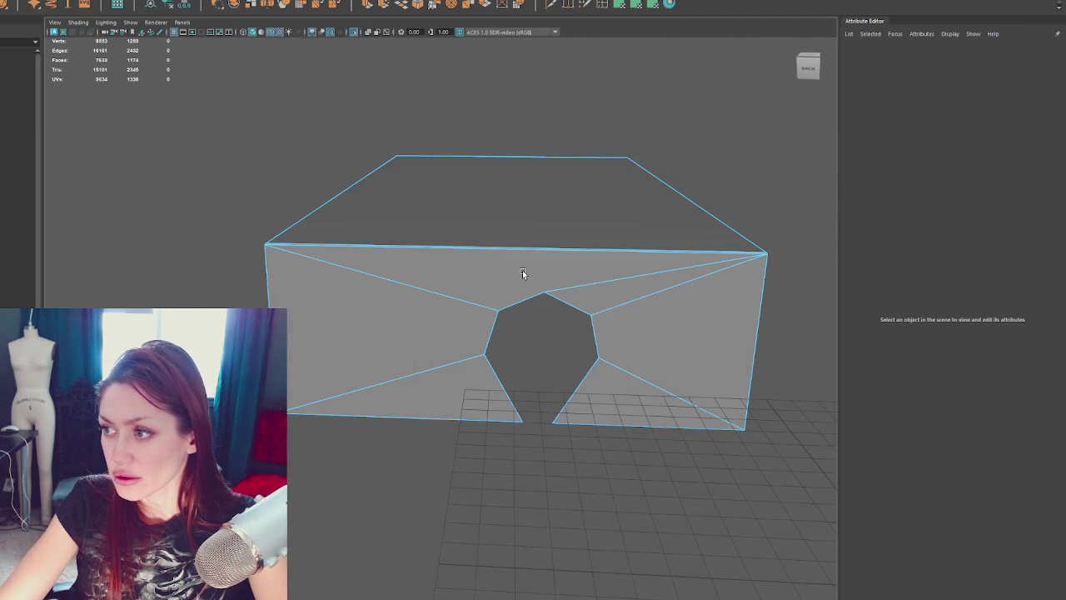
{"action": "key", "text": "ctrl+1"}
Step: Zoom in on the building and select the upper box
{"action": "right_click_drag", "start_coordinate": [251, 225], "coordinate": [454, 239], "text": "alt"}
{"action": "left_click", "coordinate": [357, 235]}
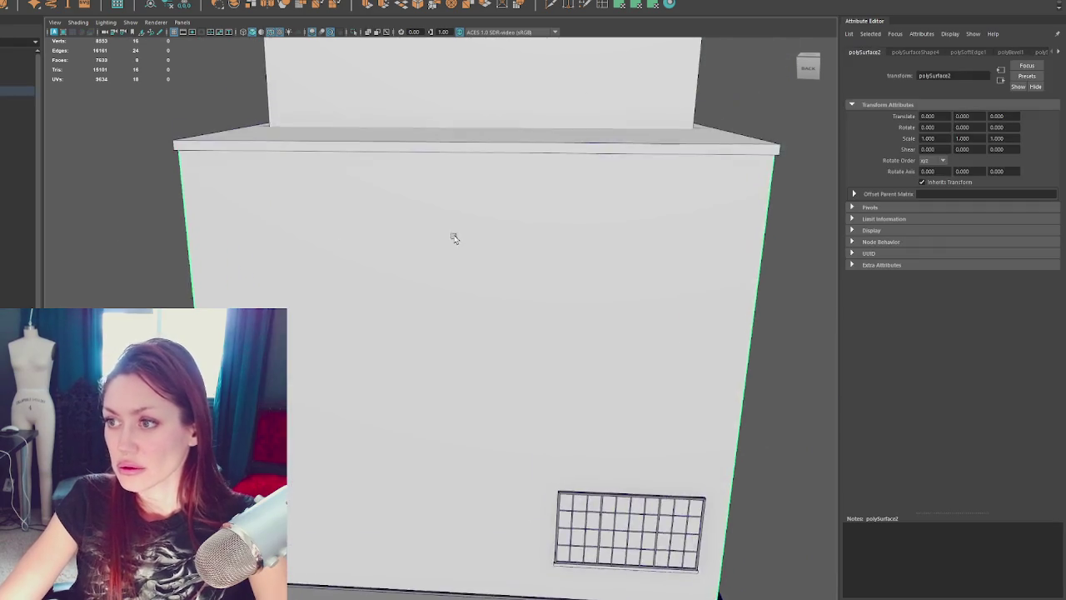
{"action": "left_click_drag", "start_coordinate": [452, 236], "coordinate": [416, 225], "text": "alt"}
{"action": "left_click_drag", "start_coordinate": [274, 156], "coordinate": [352, 226], "text": "alt"}
{"action": "right_click_drag", "start_coordinate": [352, 226], "coordinate": [464, 147], "text": "alt"}
{"action": "mouse_move", "coordinate": [464, 147]}
{"action": "left_mouse_down", "text": "alt"}
{"action": "mouse_move", "coordinate": [528, 114]}
{"action": "mouse_move", "coordinate": [667, 188]}
{"action": "left_mouse_up", "text": "alt"}
{"action": "left_click", "coordinate": [543, 81]}
{"action": "left_click", "coordinate": [375, 216]}
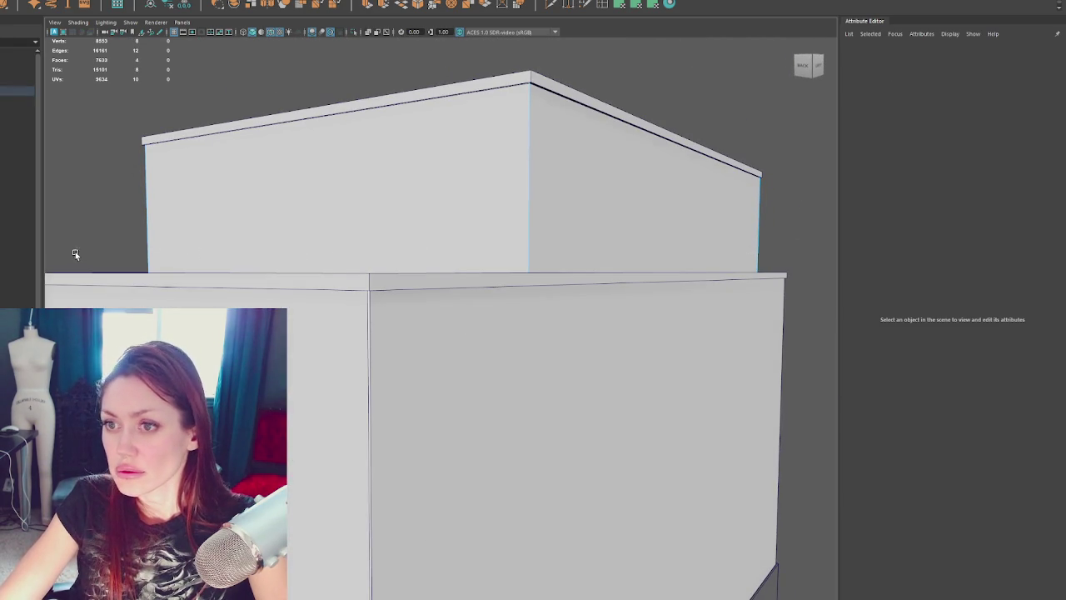
Step: Bevel the upper box, trying fractions 0.03, 1 and 0.01 before settling on 0.005
{"action": "left_click", "coordinate": [419, 10]}
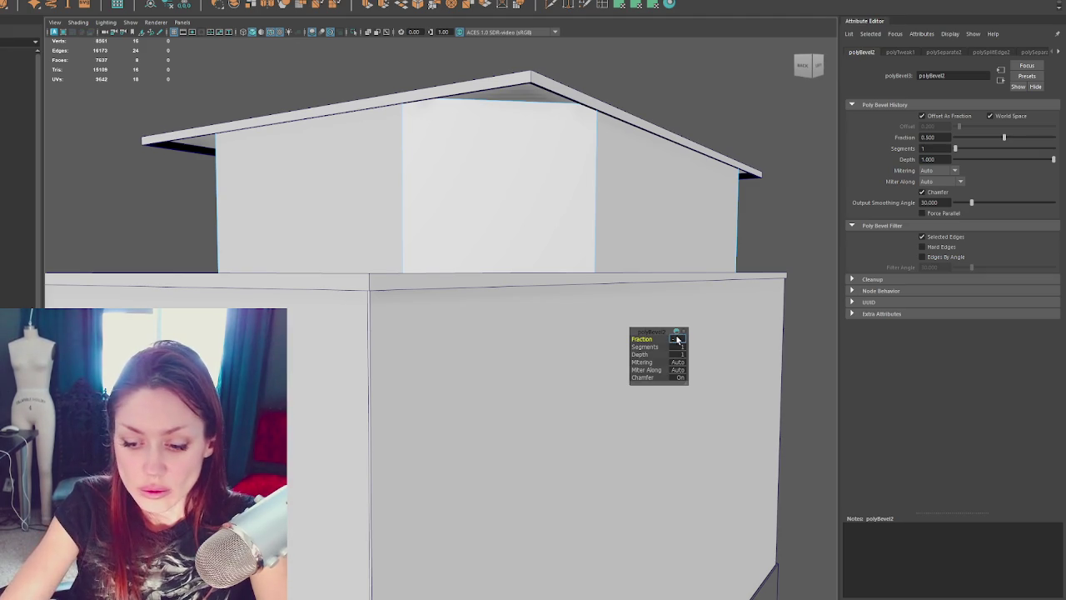
{"action": "type", "text": "0.03"}
{"action": "key", "text": "Return"}
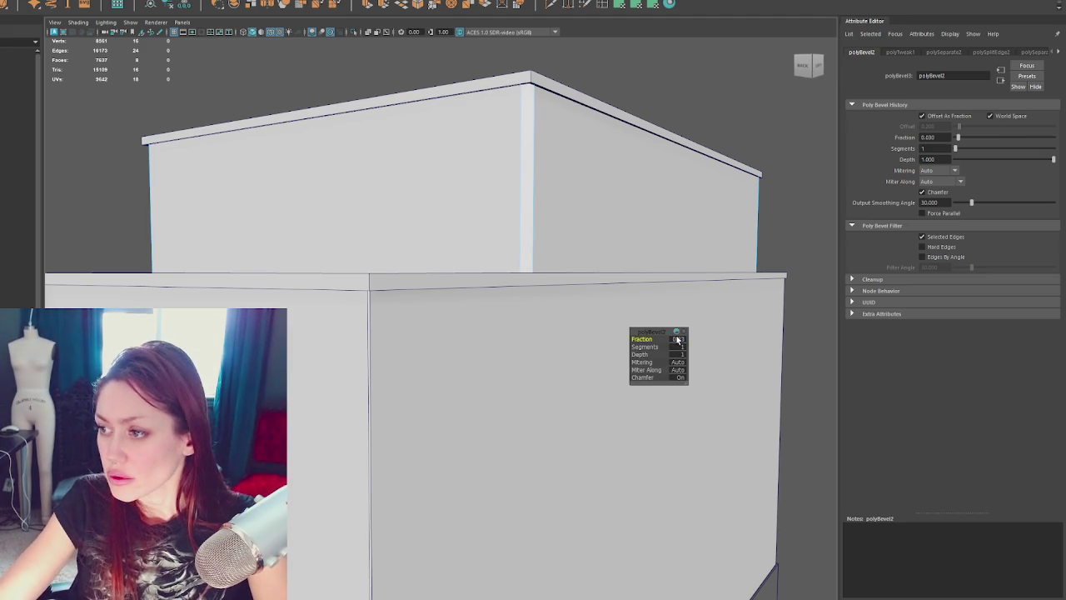
{"action": "type", "text": "1"}
{"action": "key", "text": "Return"}
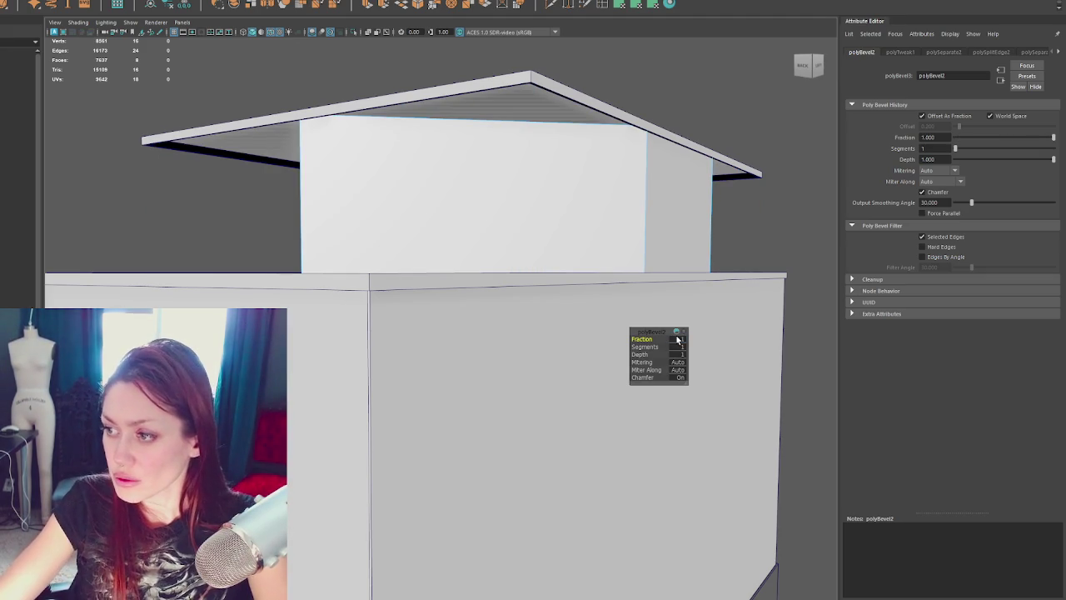
{"action": "type", "text": "0.01"}
{"action": "key", "text": "Return"}
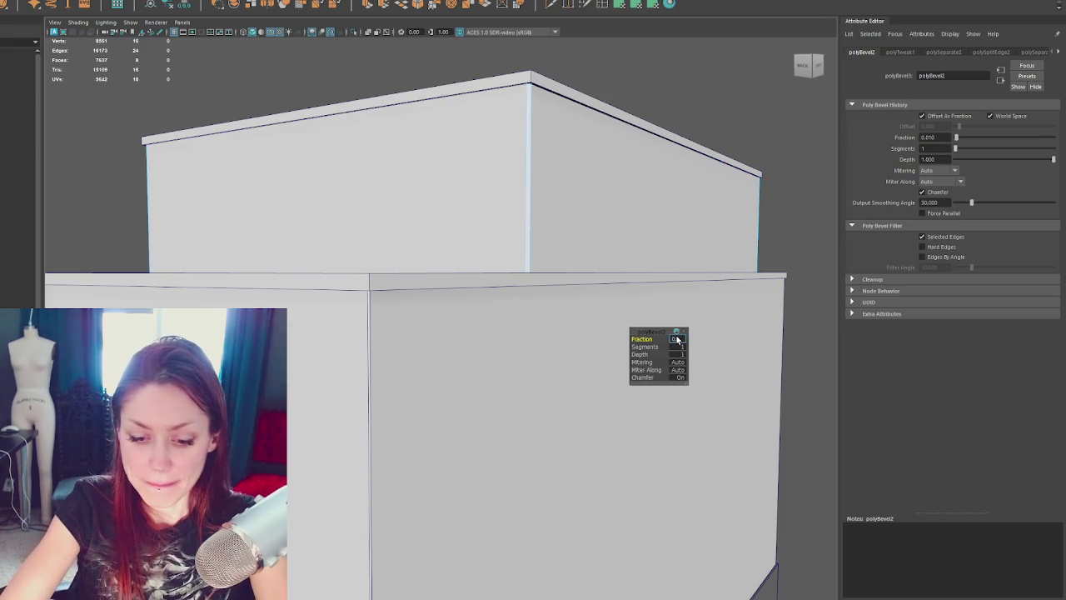
{"action": "type", "text": "0.005"}
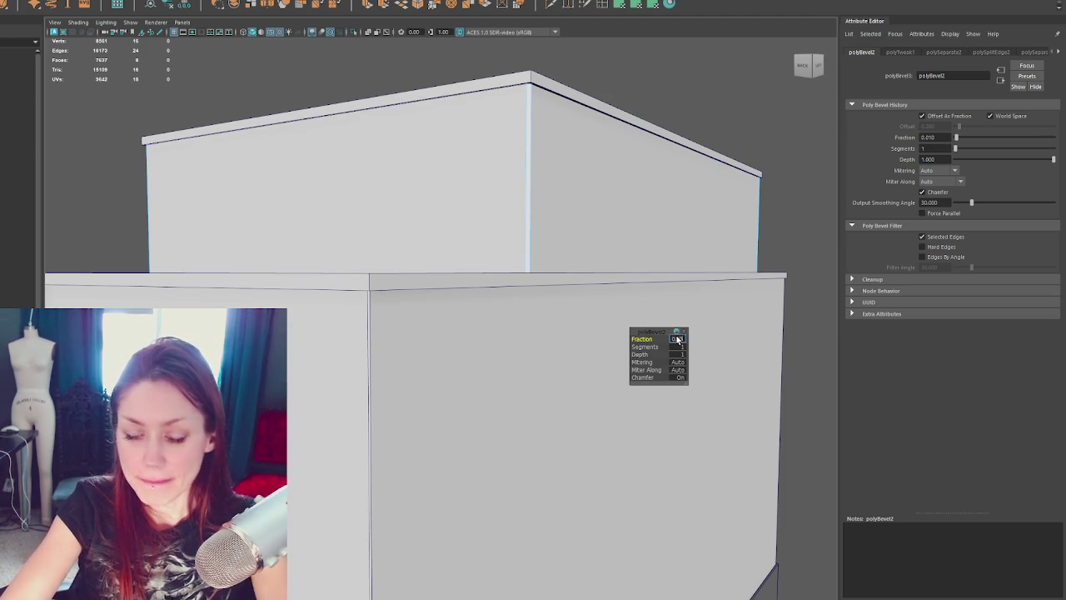
{"action": "key", "text": "Return"}
{"action": "left_click", "coordinate": [688, 88]}
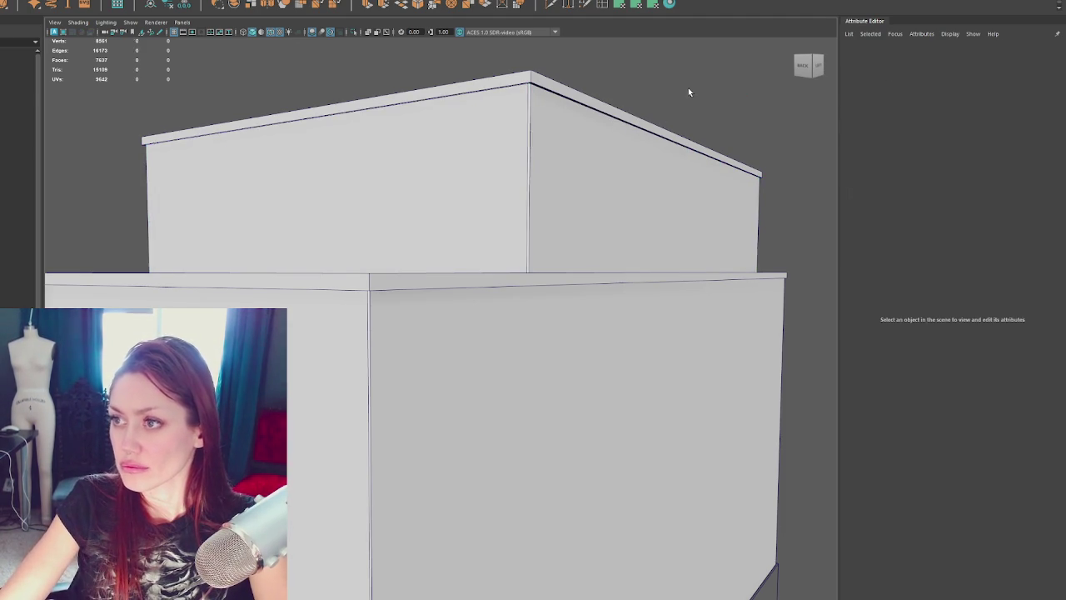
{"action": "left_click", "coordinate": [127, 170]}
{"action": "left_click", "coordinate": [291, 76]}
{"action": "left_click_drag", "start_coordinate": [535, 221], "coordinate": [619, 52]}
{"action": "right_click_drag", "start_coordinate": [619, 52], "coordinate": [753, 107]}
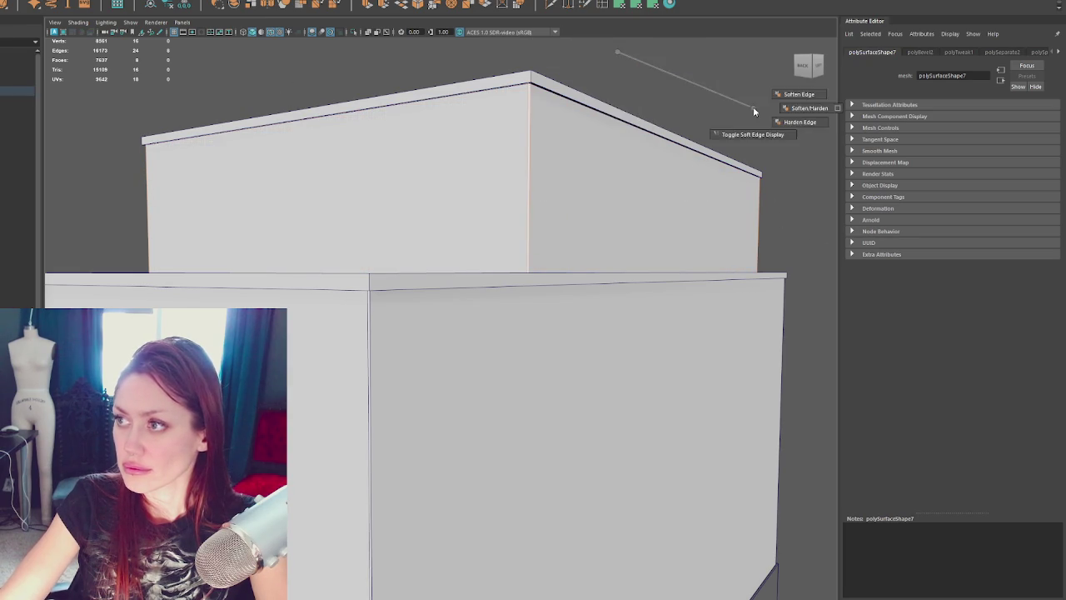
{"action": "left_click_drag", "start_coordinate": [672, 73], "coordinate": [633, 125], "text": "alt"}
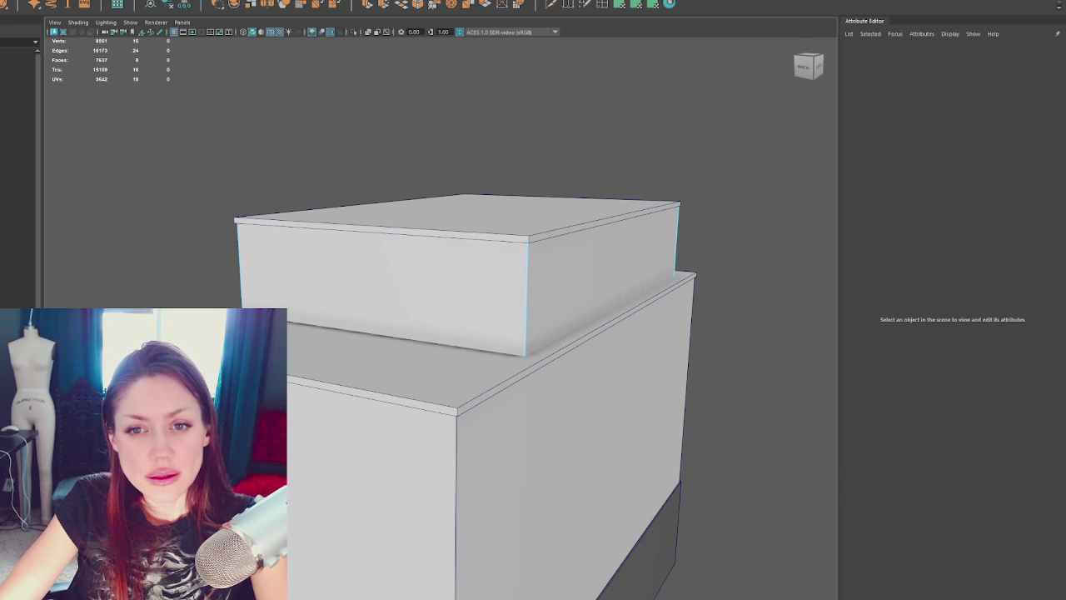
Step: Select the upper box's edges and the lid's top edge loop, then select the whole lid
{"action": "right_click_drag", "start_coordinate": [318, 161], "coordinate": [381, 136]}
{"action": "left_click_drag", "start_coordinate": [380, 136], "coordinate": [385, 253], "text": "alt"}
{"action": "left_click", "coordinate": [385, 252]}
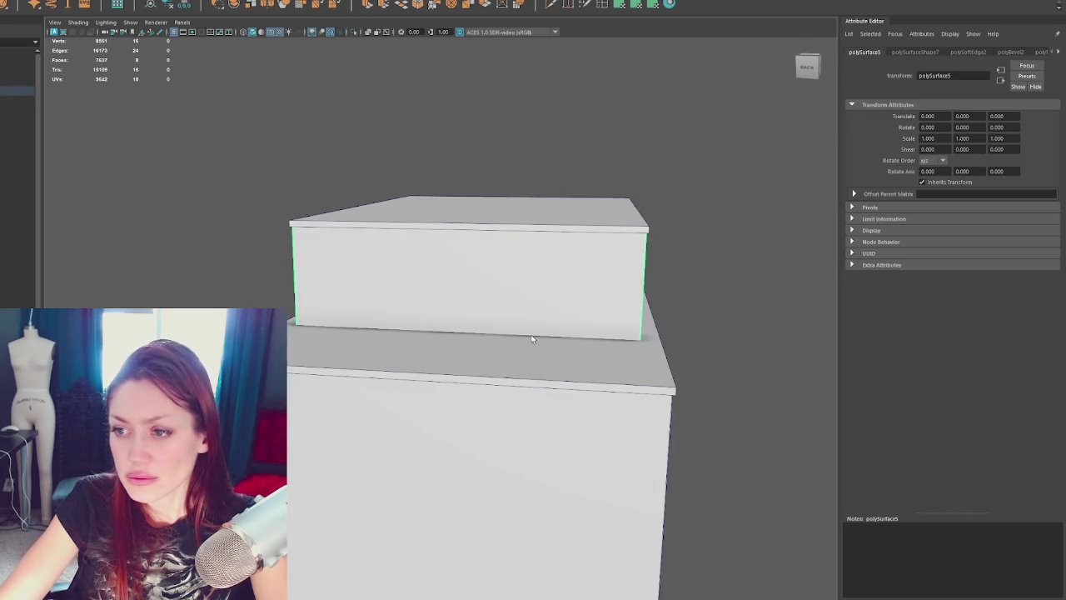
{"action": "left_click_drag", "start_coordinate": [531, 339], "coordinate": [238, 236], "text": "alt"}
{"action": "double_click", "coordinate": [359, 210]}
{"action": "mouse_move", "coordinate": [358, 210]}
{"action": "left_mouse_down", "text": "alt"}
{"action": "mouse_move", "coordinate": [403, 211]}
{"action": "mouse_move", "coordinate": [333, 178]}
{"action": "mouse_move", "coordinate": [415, 138]}
{"action": "left_mouse_up", "text": "alt"}
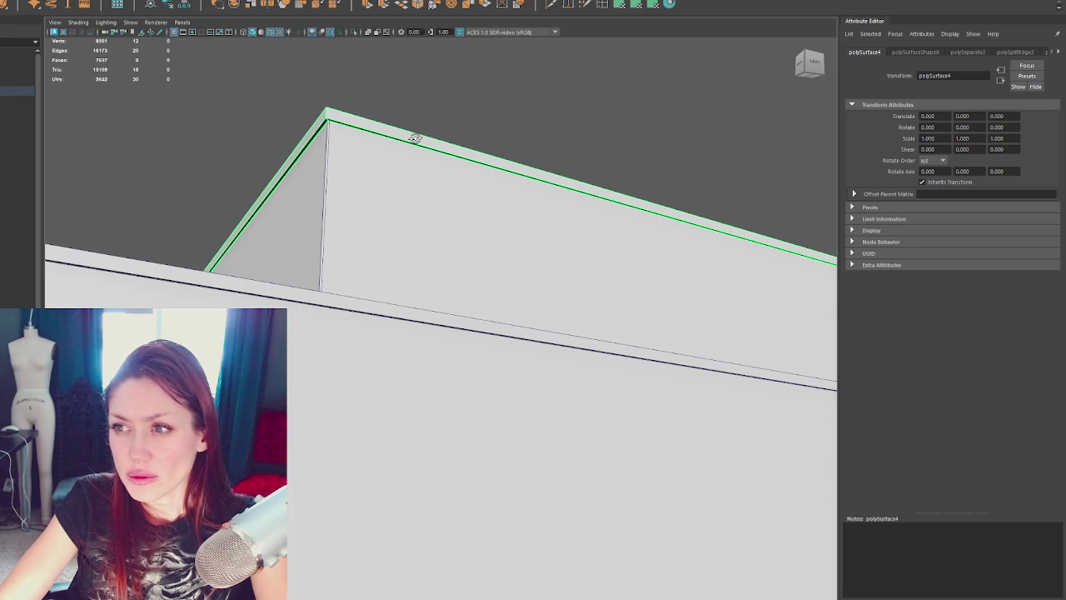
{"action": "right_click_drag", "start_coordinate": [417, 142], "coordinate": [479, 84]}
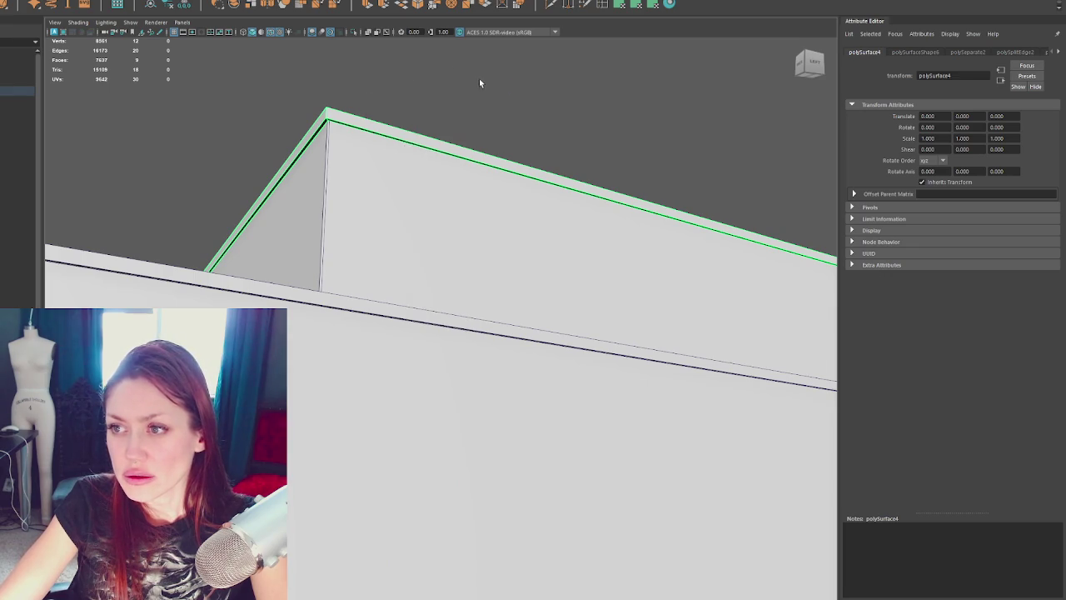
{"action": "left_click", "coordinate": [433, 98]}
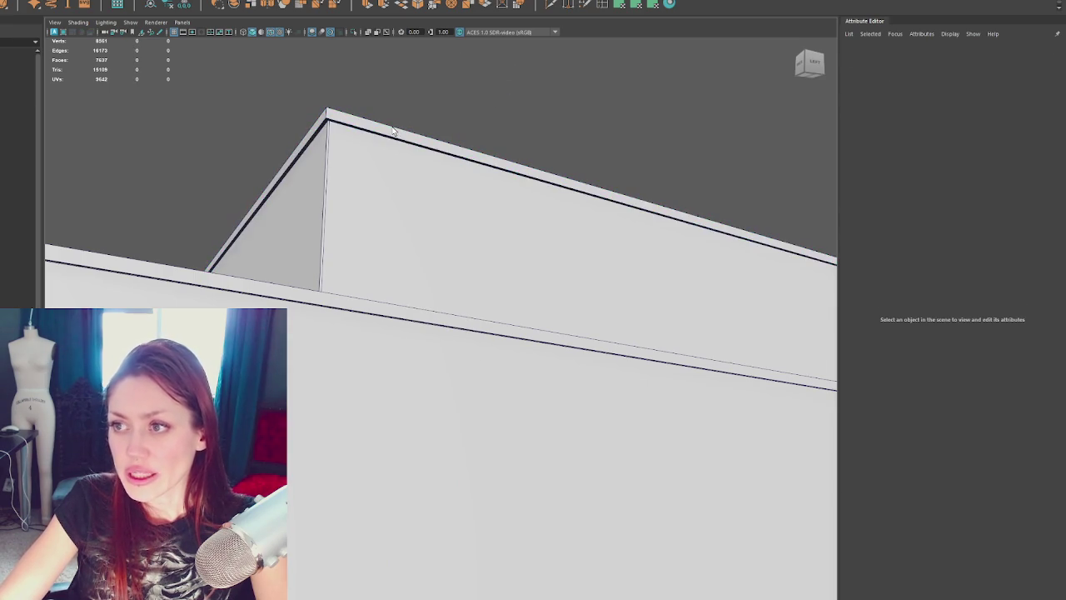
{"action": "left_click", "coordinate": [396, 133]}
Step: Select the lid's black underside and edge-band faces and delete them
{"action": "left_click_drag", "start_coordinate": [396, 133], "coordinate": [432, 128], "text": "alt"}
{"action": "left_click", "coordinate": [431, 128]}
{"action": "mouse_move", "coordinate": [457, 87]}
{"action": "left_mouse_down", "text": "alt"}
{"action": "mouse_move", "coordinate": [344, 178]}
{"action": "mouse_move", "coordinate": [357, 41]}
{"action": "left_mouse_up", "text": "alt"}
{"action": "left_click", "coordinate": [348, 58]}
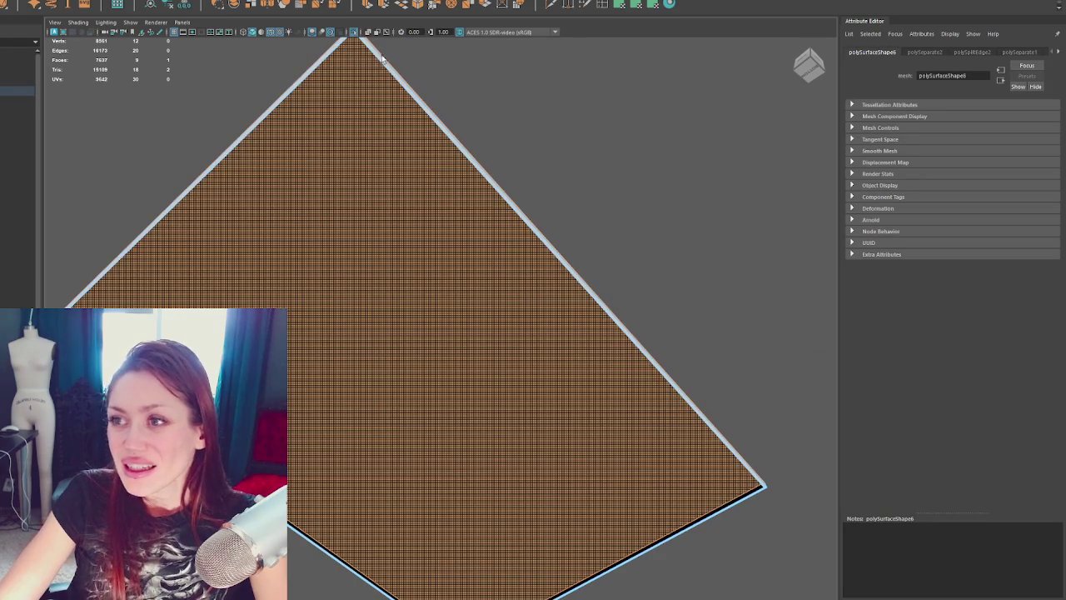
{"action": "key", "text": "7"}
{"action": "left_click_drag", "start_coordinate": [261, 248], "coordinate": [191, 277], "text": "alt"}
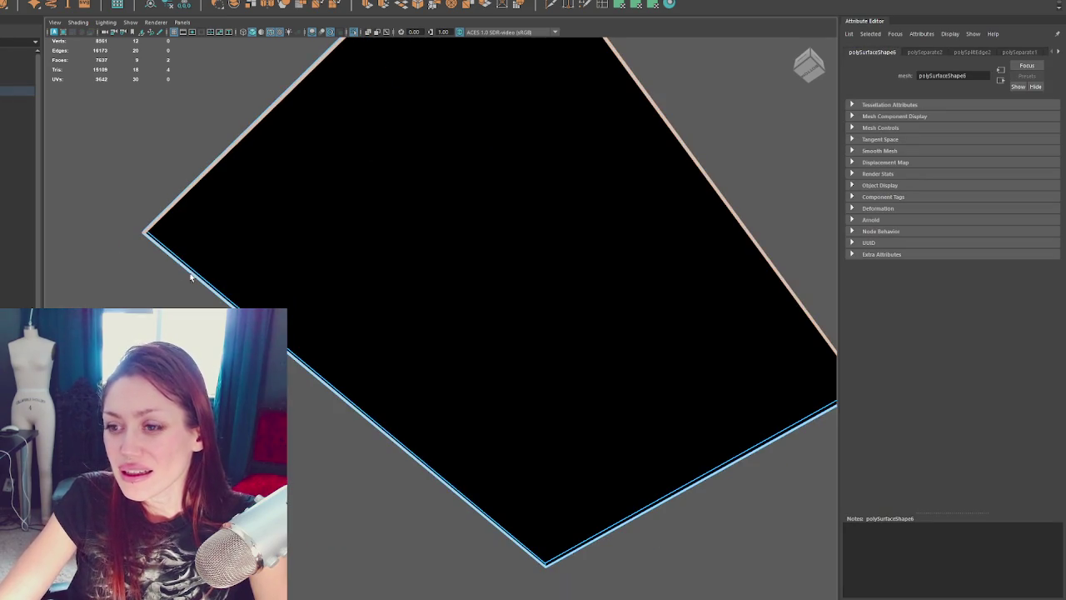
{"action": "mouse_move", "coordinate": [522, 276]}
{"action": "left_mouse_down", "text": "alt"}
{"action": "mouse_move", "coordinate": [470, 292]}
{"action": "mouse_move", "coordinate": [314, 222]}
{"action": "mouse_move", "coordinate": [314, 212]}
{"action": "mouse_move", "coordinate": [332, 275]}
{"action": "left_mouse_up", "text": "alt"}
{"action": "mouse_move", "coordinate": [341, 350]}
{"action": "left_mouse_down", "text": "alt"}
{"action": "mouse_move", "coordinate": [361, 350]}
{"action": "mouse_move", "coordinate": [402, 254]}
{"action": "left_mouse_up", "text": "alt"}
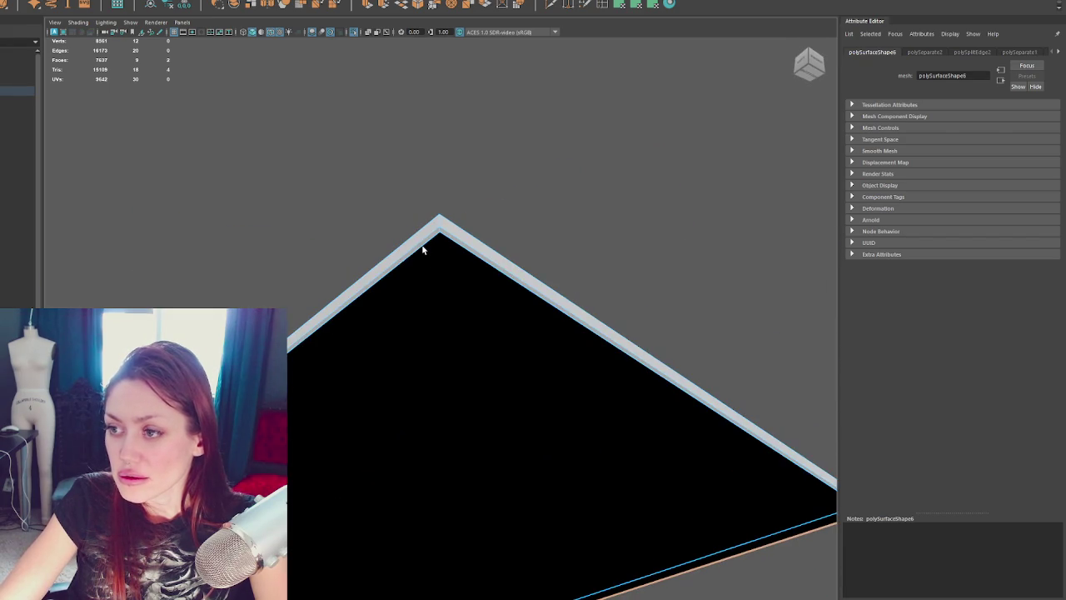
{"action": "left_click", "coordinate": [442, 241], "text": "shift"}
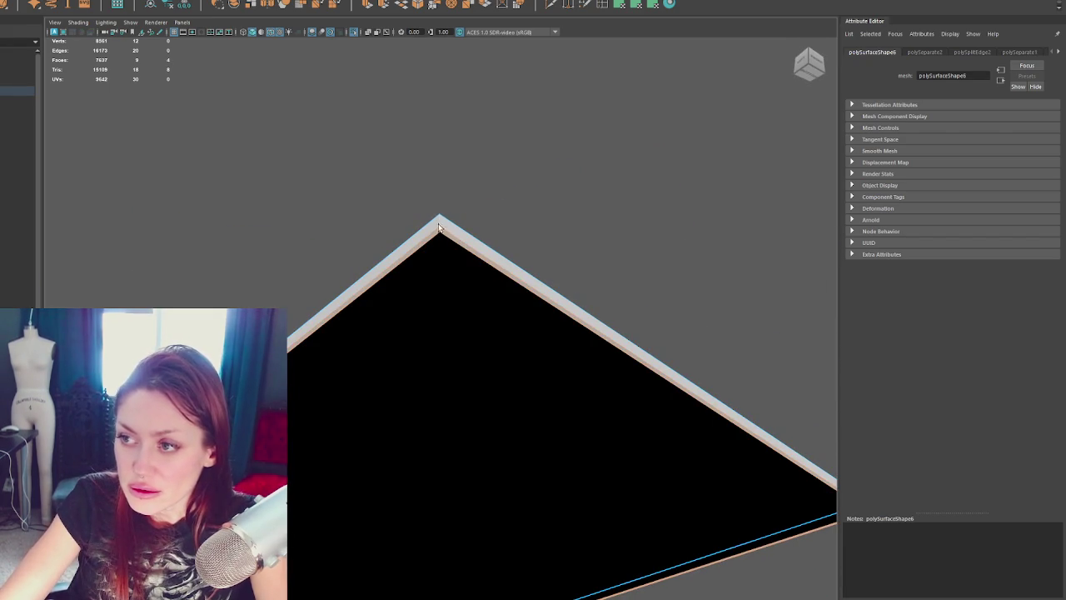
{"action": "key", "text": "Delete"}
{"action": "right_click_drag", "start_coordinate": [576, 160], "coordinate": [581, 117]}
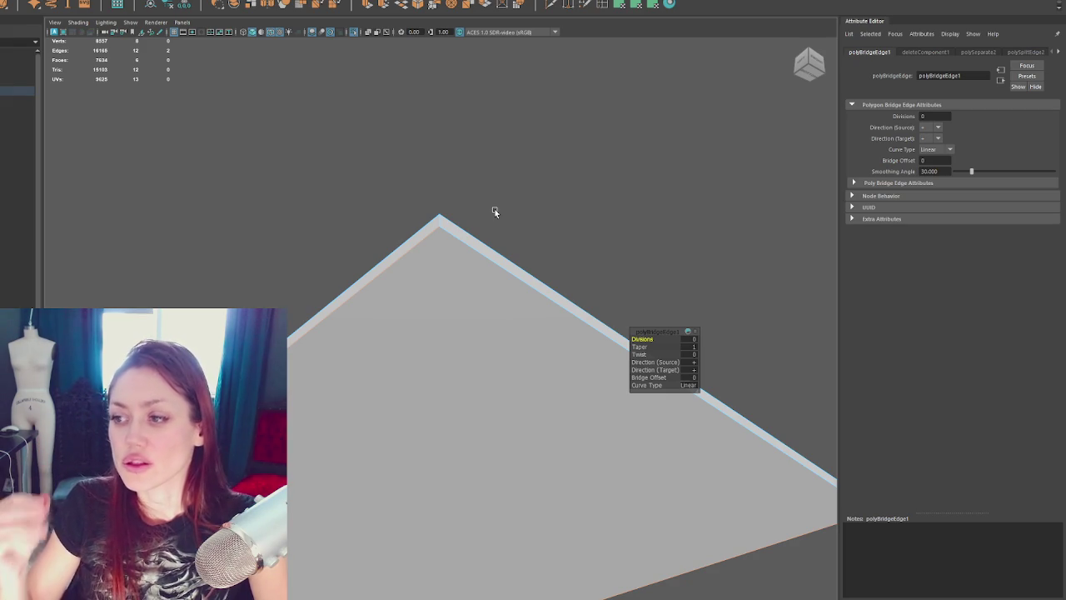
Step: Select the upper building box and orbit in close to its corner
{"action": "scroll", "coordinate": [449, 289], "scroll_direction": "down", "scroll_amount": 5}
{"action": "left_click", "coordinate": [442, 195]}
{"action": "left_click_drag", "start_coordinate": [467, 204], "coordinate": [472, 325], "text": "alt"}
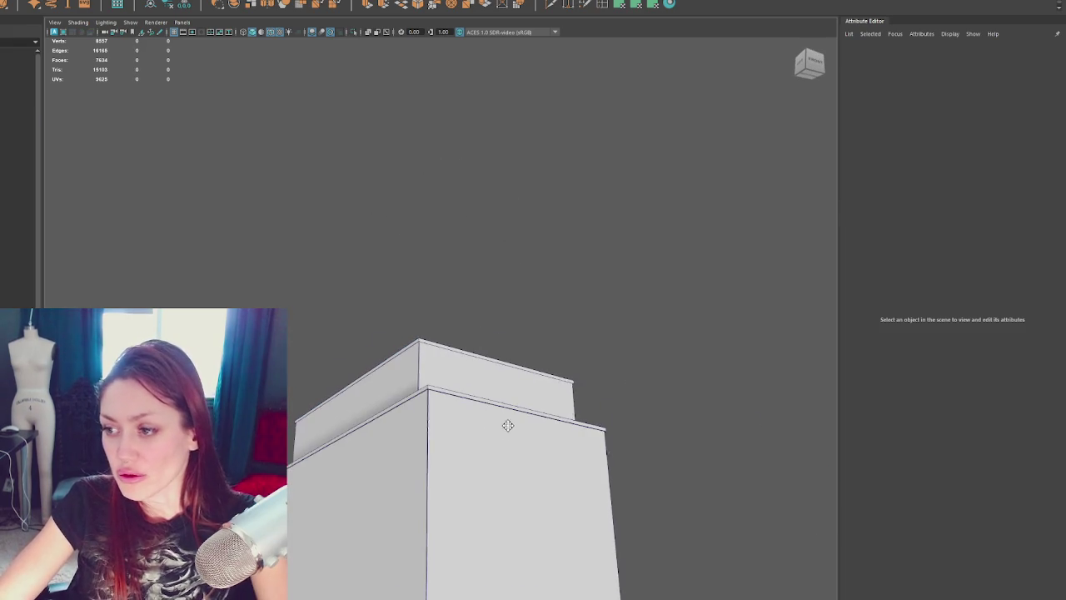
{"action": "left_click_drag", "start_coordinate": [507, 416], "coordinate": [481, 340], "text": "alt"}
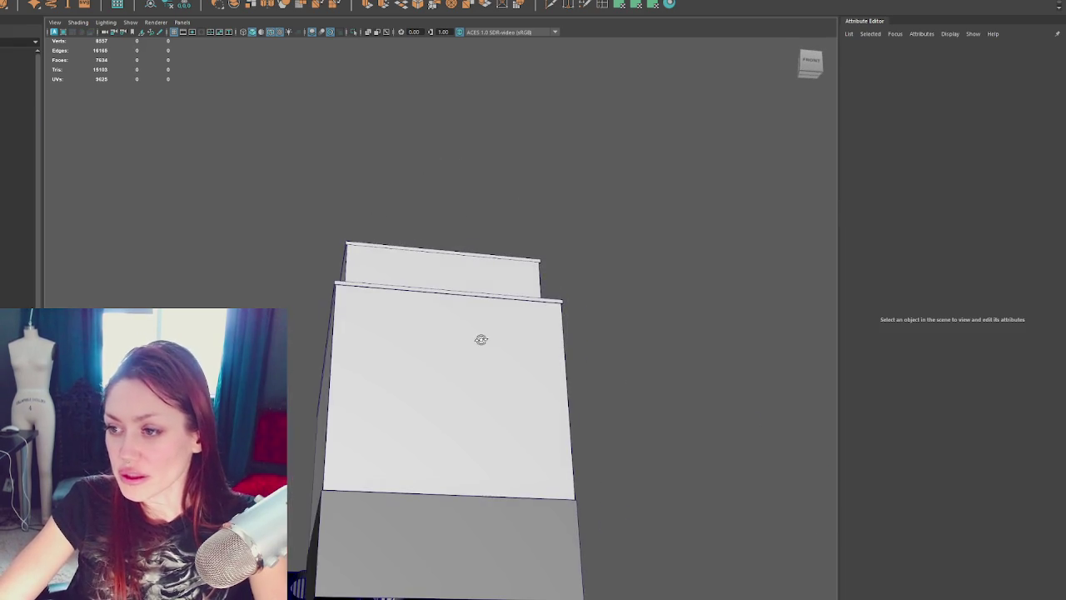
{"action": "left_click", "coordinate": [595, 381]}
{"action": "left_click_drag", "start_coordinate": [595, 380], "coordinate": [531, 396], "text": "alt"}
{"action": "right_click_drag", "start_coordinate": [530, 397], "coordinate": [447, 481], "text": "alt"}
{"action": "left_click_drag", "start_coordinate": [447, 481], "coordinate": [541, 247], "text": "alt"}
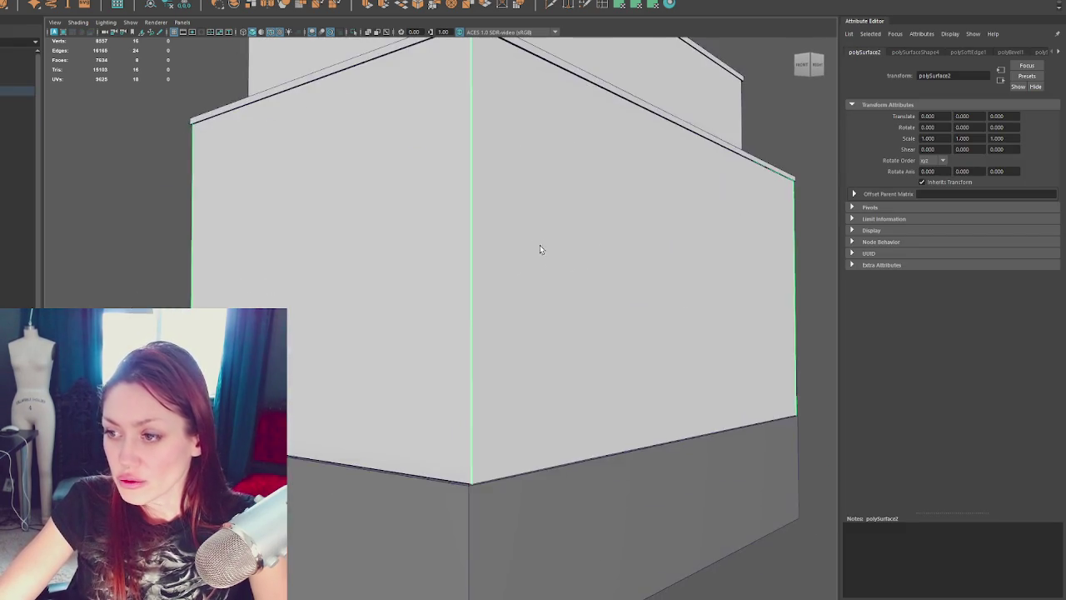
{"action": "right_click_drag", "start_coordinate": [541, 248], "coordinate": [507, 345], "text": "alt"}
{"action": "middle_click_drag", "start_coordinate": [507, 345], "coordinate": [502, 310], "text": "alt"}
Step: Select the sewer foundation and orbit to a front view of the windowed wall
{"action": "left_click", "coordinate": [555, 417]}
{"action": "mouse_move", "coordinate": [555, 416]}
{"action": "left_mouse_down", "text": "alt"}
{"action": "mouse_move", "coordinate": [528, 271]}
{"action": "mouse_move", "coordinate": [537, 290]}
{"action": "left_mouse_up", "text": "alt"}
{"action": "right_click_drag", "start_coordinate": [537, 290], "coordinate": [462, 245], "text": "alt"}
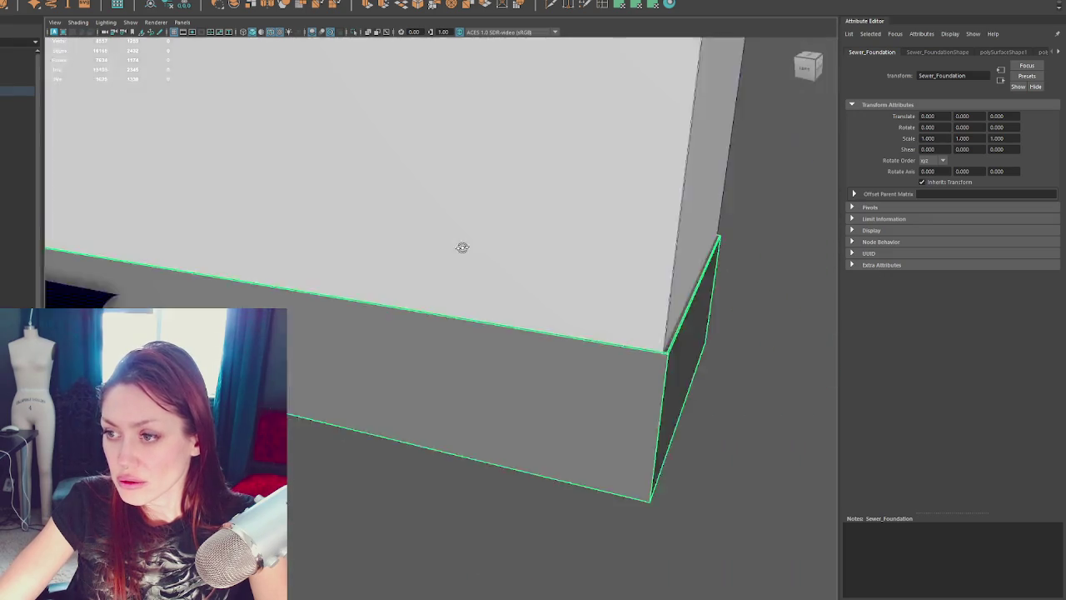
{"action": "left_click_drag", "start_coordinate": [461, 245], "coordinate": [551, 259], "text": "alt"}
{"action": "left_click_drag", "start_coordinate": [545, 313], "coordinate": [330, 312], "text": "alt"}
{"action": "right_click_drag", "start_coordinate": [331, 312], "coordinate": [376, 331], "text": "alt"}
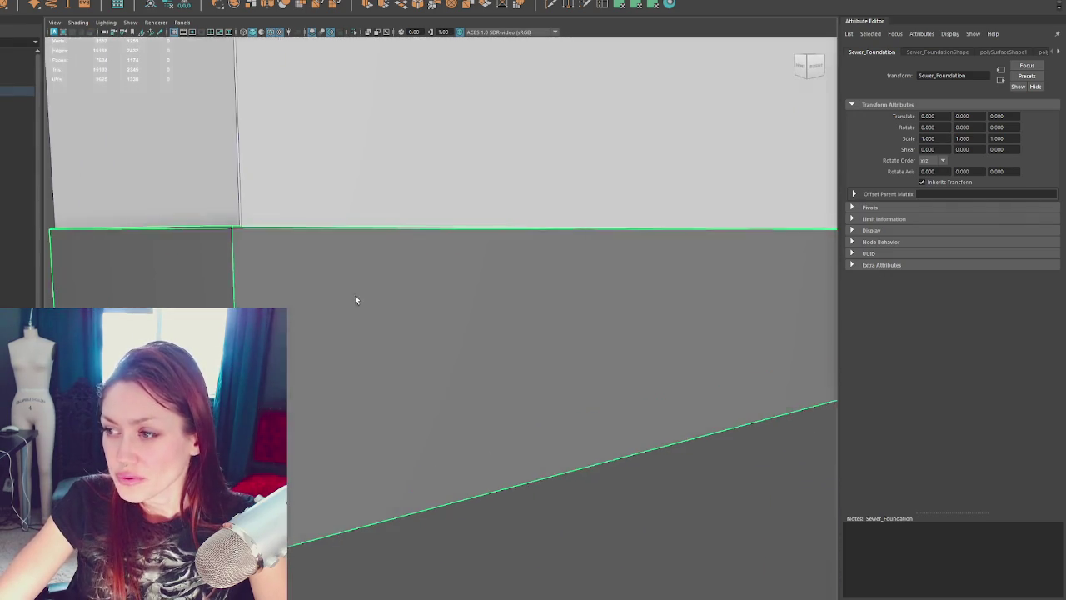
{"action": "mouse_move", "coordinate": [374, 260]}
{"action": "right_mouse_down", "text": "alt"}
{"action": "mouse_move", "coordinate": [417, 77]}
{"action": "mouse_move", "coordinate": [377, 261]}
{"action": "right_mouse_up", "text": "alt"}
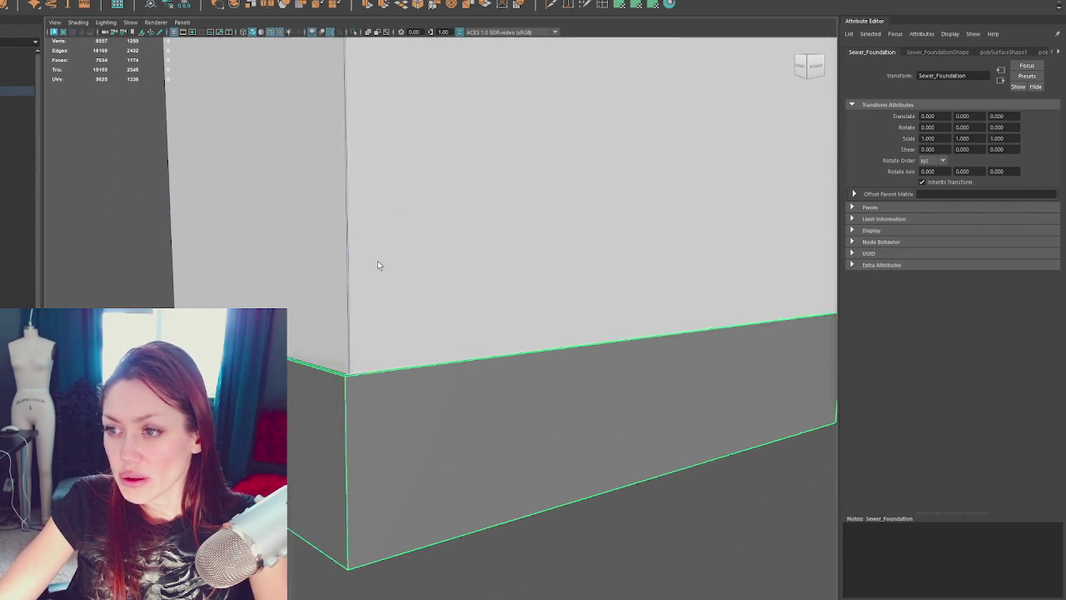
Step: Reselect the upper box, turn to face the building's left side, and call up edge options
{"action": "left_click", "coordinate": [378, 261]}
{"action": "scroll", "coordinate": [392, 255], "scroll_direction": "down", "scroll_amount": 5}
{"action": "mouse_move", "coordinate": [404, 250]}
{"action": "left_mouse_down", "text": "alt"}
{"action": "mouse_move", "coordinate": [437, 271]}
{"action": "mouse_move", "coordinate": [623, 272]}
{"action": "left_mouse_up", "text": "alt"}
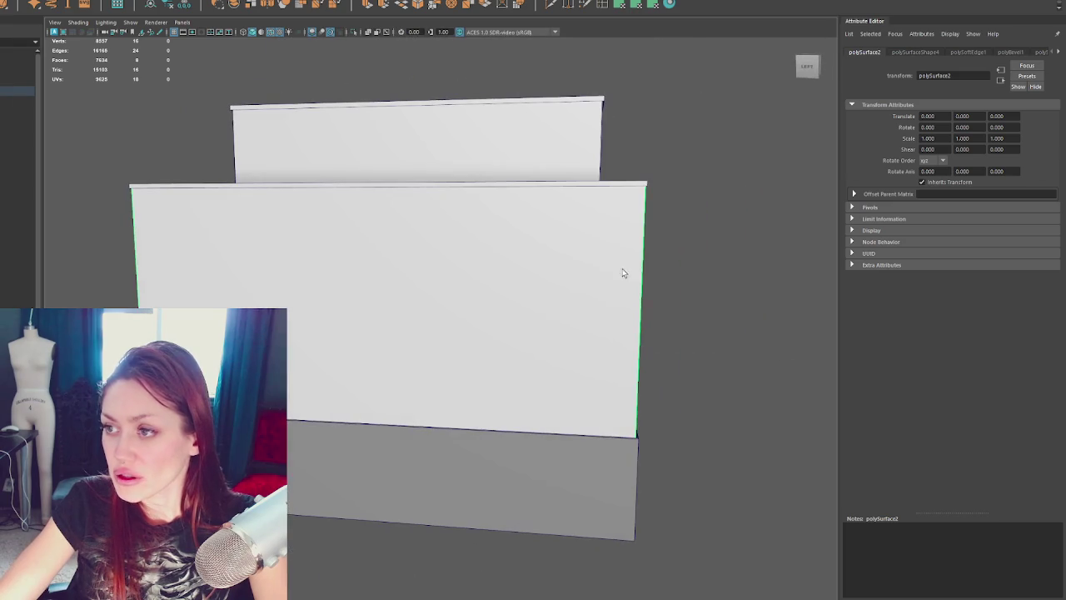
{"action": "right_click_drag", "start_coordinate": [624, 268], "coordinate": [667, 291]}
{"action": "right_click_drag", "start_coordinate": [650, 100], "coordinate": [741, 104]}
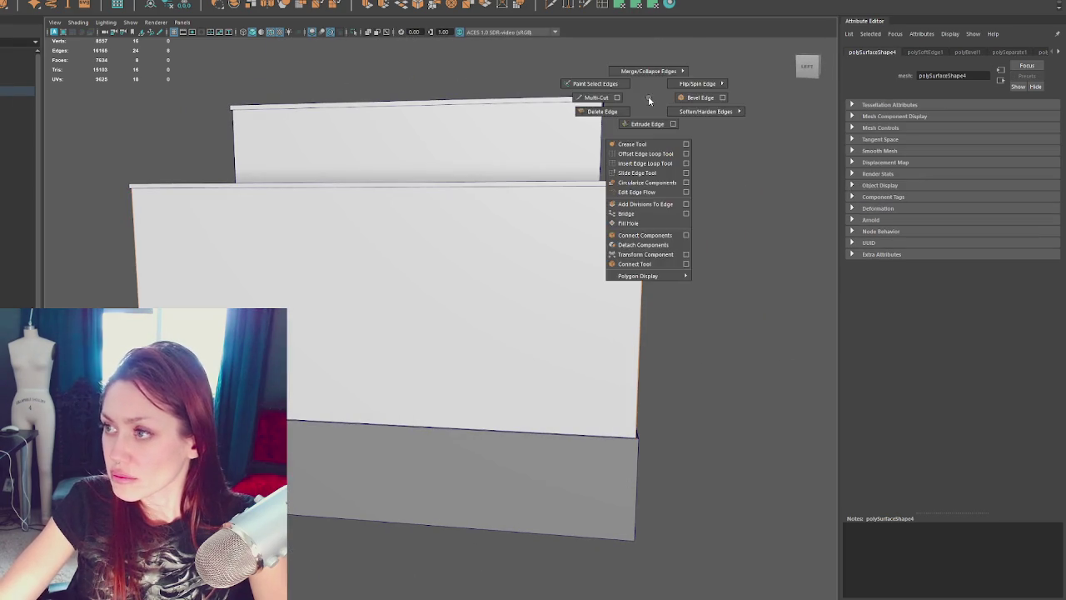
Step: Return to the perspective view and select the ledge slab between the building boxes
{"action": "right_click", "coordinate": [666, 104]}
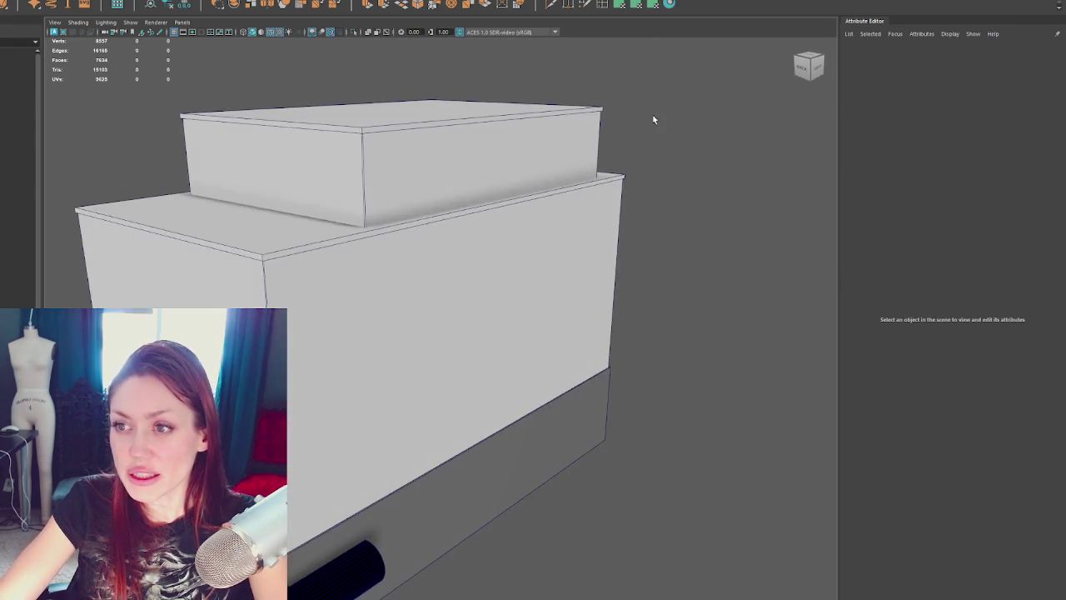
{"action": "mouse_move", "coordinate": [648, 121]}
{"action": "right_mouse_down", "text": "shift"}
{"action": "mouse_move", "coordinate": [696, 163]}
{"action": "mouse_move", "coordinate": [725, 148]}
{"action": "right_mouse_up", "text": "shift"}
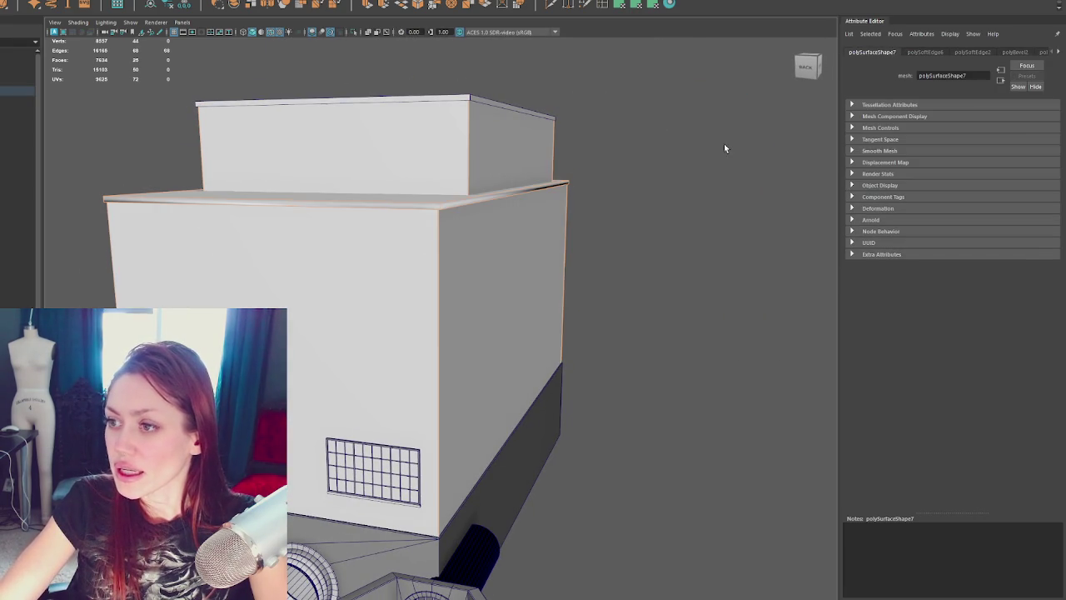
{"action": "left_click", "coordinate": [508, 155]}
{"action": "left_click", "coordinate": [602, 195]}
{"action": "left_click", "coordinate": [477, 156]}
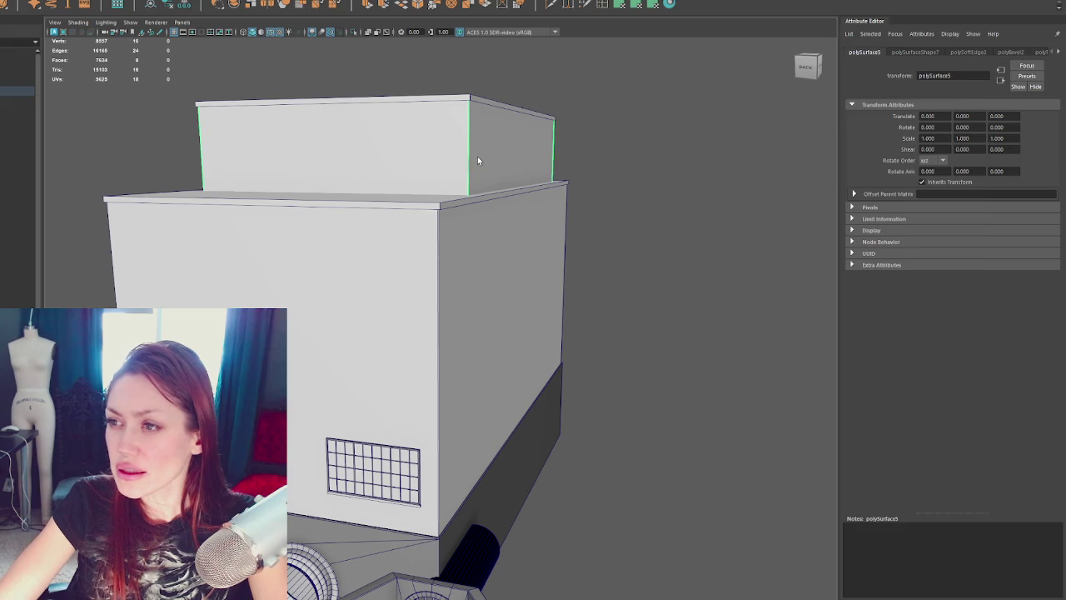
{"action": "left_click", "coordinate": [626, 102]}
{"action": "left_click", "coordinate": [524, 174]}
{"action": "left_click", "coordinate": [431, 197]}
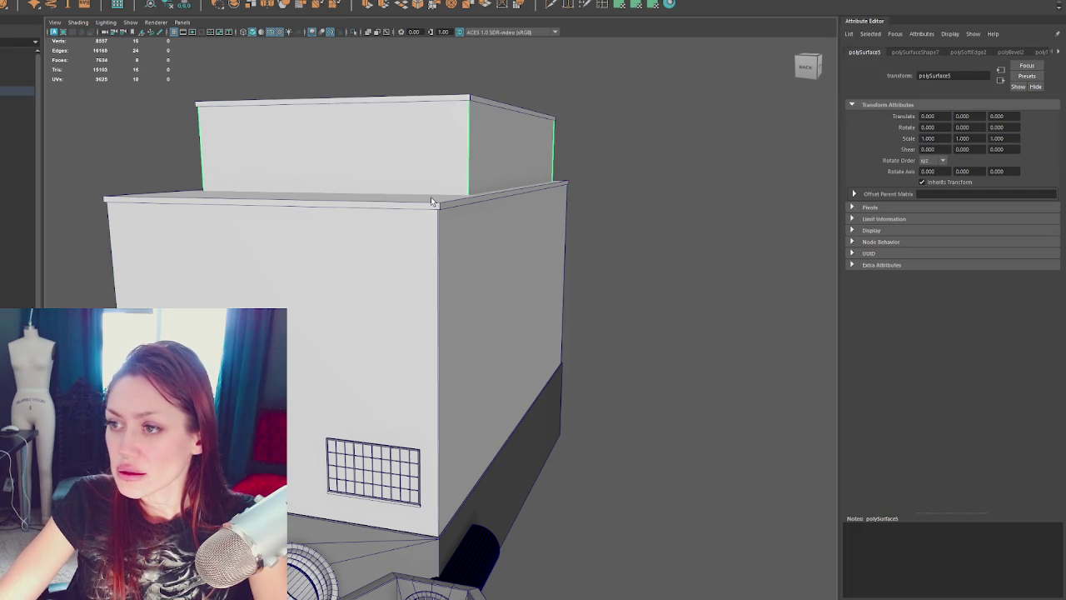
Step: Isolate the ledge slab with Ctrl+1 and delete its two stray edges
{"action": "key", "text": "ctrl+1"}
{"action": "mouse_move", "coordinate": [428, 202]}
{"action": "left_mouse_down", "text": "alt"}
{"action": "mouse_move", "coordinate": [475, 214]}
{"action": "mouse_move", "coordinate": [452, 281]}
{"action": "left_mouse_up", "text": "alt"}
{"action": "mouse_move", "coordinate": [452, 281]}
{"action": "right_mouse_down", "text": "alt"}
{"action": "mouse_move", "coordinate": [553, 236]}
{"action": "mouse_move", "coordinate": [604, 195]}
{"action": "right_mouse_up", "text": "alt"}
{"action": "left_click_drag", "start_coordinate": [605, 195], "coordinate": [363, 218], "text": "alt"}
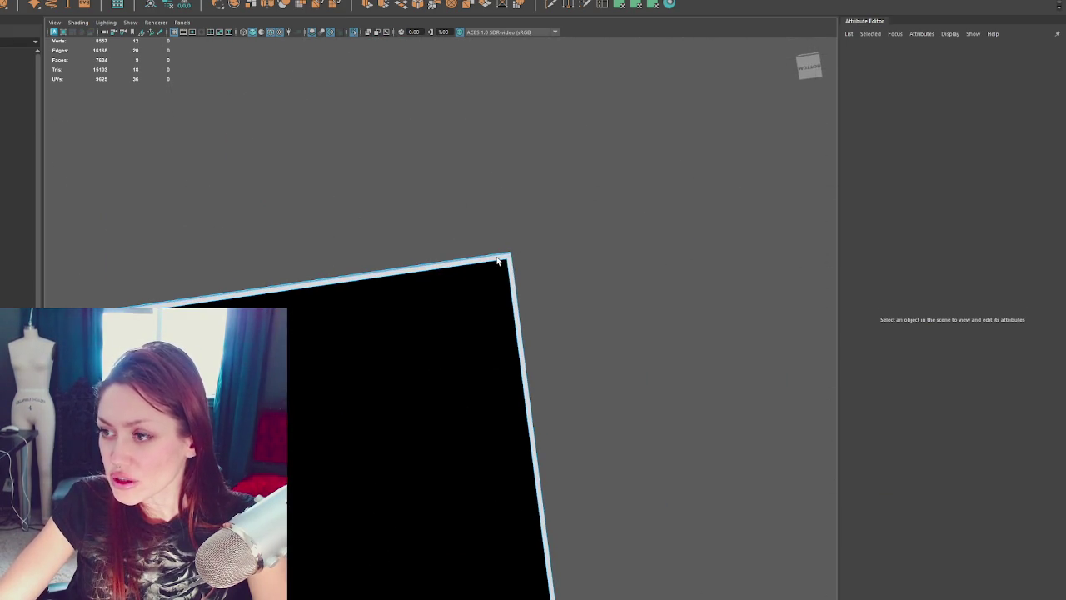
{"action": "left_click", "coordinate": [510, 265]}
{"action": "key", "text": "Delete"}
{"action": "mouse_move", "coordinate": [381, 557]}
{"action": "right_mouse_down", "text": "alt"}
{"action": "mouse_move", "coordinate": [457, 306]}
{"action": "mouse_move", "coordinate": [407, 34]}
{"action": "right_mouse_up", "text": "alt"}
{"action": "mouse_move", "coordinate": [384, 465]}
{"action": "left_mouse_down", "text": "alt"}
{"action": "mouse_move", "coordinate": [388, 426]}
{"action": "mouse_move", "coordinate": [339, 535]}
{"action": "left_mouse_up", "text": "alt"}
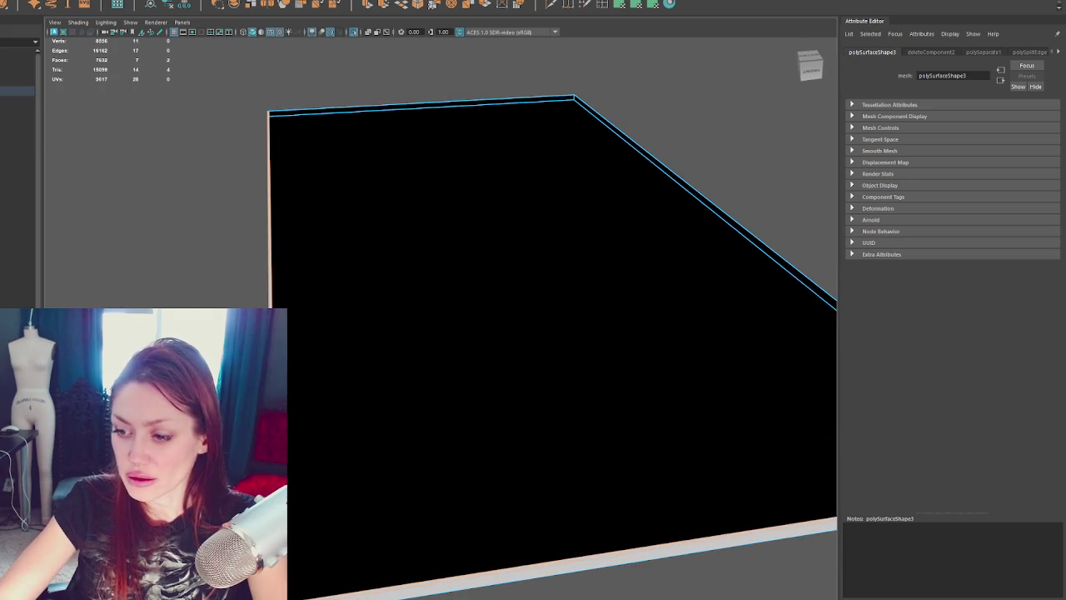
{"action": "key", "text": "Delete"}
Step: Bridge the slab's two open corner edges into one face to close the gap
{"action": "left_click_drag", "start_coordinate": [358, 159], "coordinate": [284, 162], "text": "alt"}
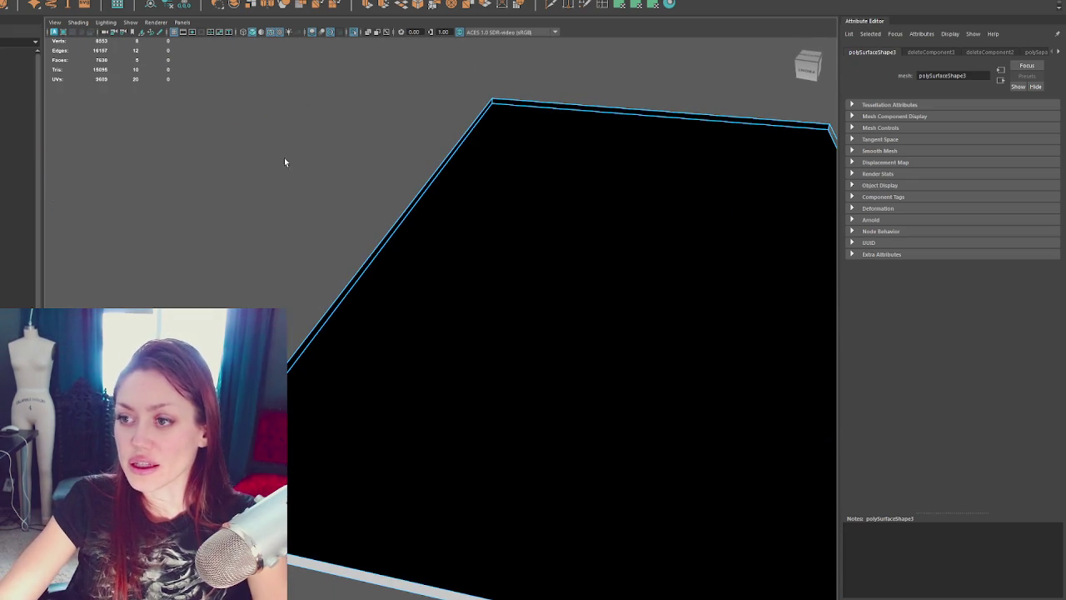
{"action": "left_click_drag", "start_coordinate": [355, 280], "coordinate": [658, 185], "text": "alt"}
{"action": "left_click", "coordinate": [653, 193], "text": "shift"}
{"action": "left_click", "coordinate": [400, 5]}
{"action": "mouse_move", "coordinate": [463, 205]}
{"action": "left_mouse_down", "text": "alt"}
{"action": "mouse_move", "coordinate": [506, 305]}
{"action": "mouse_move", "coordinate": [361, 193]}
{"action": "left_mouse_up", "text": "alt"}
Step: Clear the slab and select both the upper and lower building boxes
{"action": "left_click", "coordinate": [360, 194]}
{"action": "mouse_move", "coordinate": [445, 136]}
{"action": "left_mouse_down", "text": "alt"}
{"action": "mouse_move", "coordinate": [448, 269]}
{"action": "mouse_move", "coordinate": [470, 254]}
{"action": "left_mouse_up", "text": "alt"}
{"action": "left_click", "coordinate": [473, 184]}
{"action": "left_click", "coordinate": [464, 372]}
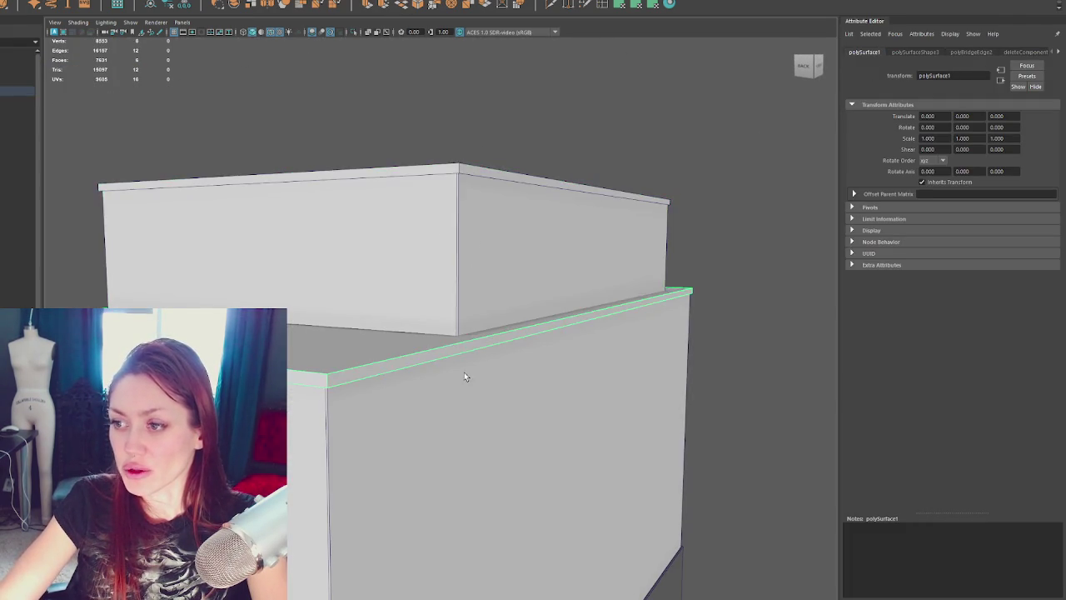
Step: Combine the upper and lower building boxes into a single mesh
{"action": "key", "text": "f"}
{"action": "left_click_drag", "start_coordinate": [468, 323], "coordinate": [494, 191], "text": "alt"}
{"action": "scroll", "coordinate": [494, 191], "scroll_direction": "down", "scroll_amount": 5}
{"action": "left_click", "coordinate": [495, 157], "text": "shift"}
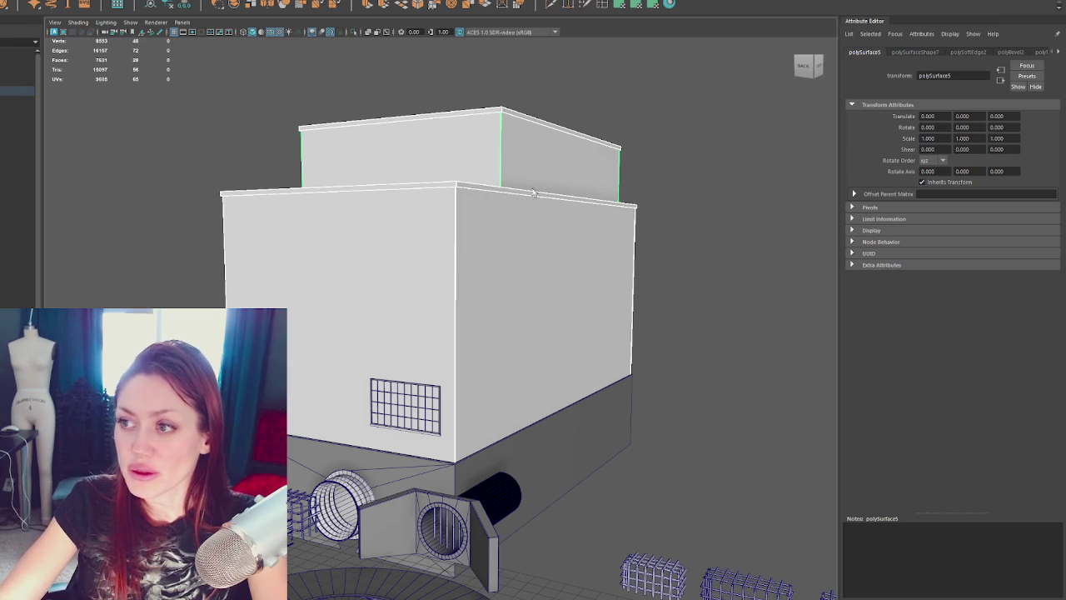
{"action": "left_click", "coordinate": [50, 119]}
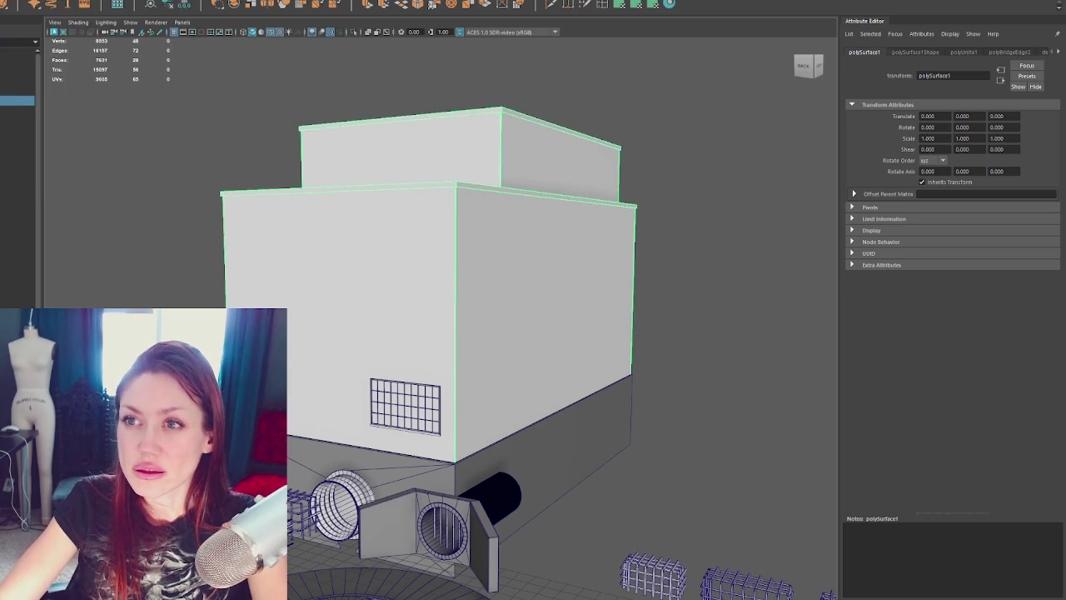
Step: Isolate the Sewer_Foundation box with Ctrl+1 and orbit onto its top
{"action": "left_click", "coordinate": [291, 92]}
{"action": "left_click_drag", "start_coordinate": [431, 250], "coordinate": [432, 307], "text": "alt"}
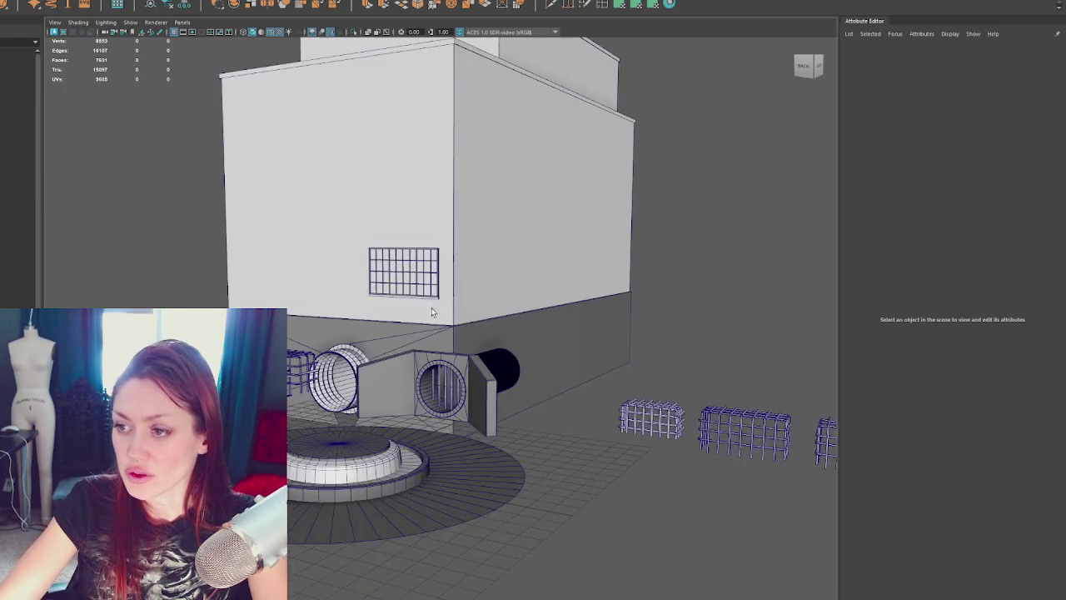
{"action": "scroll", "coordinate": [395, 252], "scroll_direction": "up", "scroll_amount": 5}
{"action": "left_click", "coordinate": [395, 252]}
{"action": "left_click", "coordinate": [324, 365]}
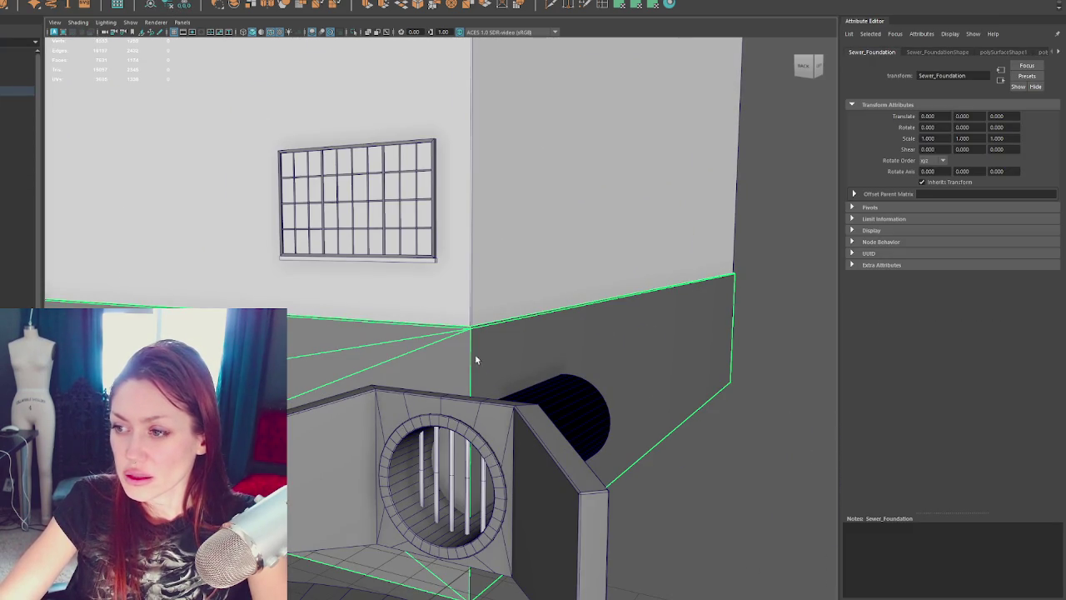
{"action": "key", "text": "ctrl+1"}
{"action": "left_click_drag", "start_coordinate": [469, 352], "coordinate": [479, 314], "text": "alt"}
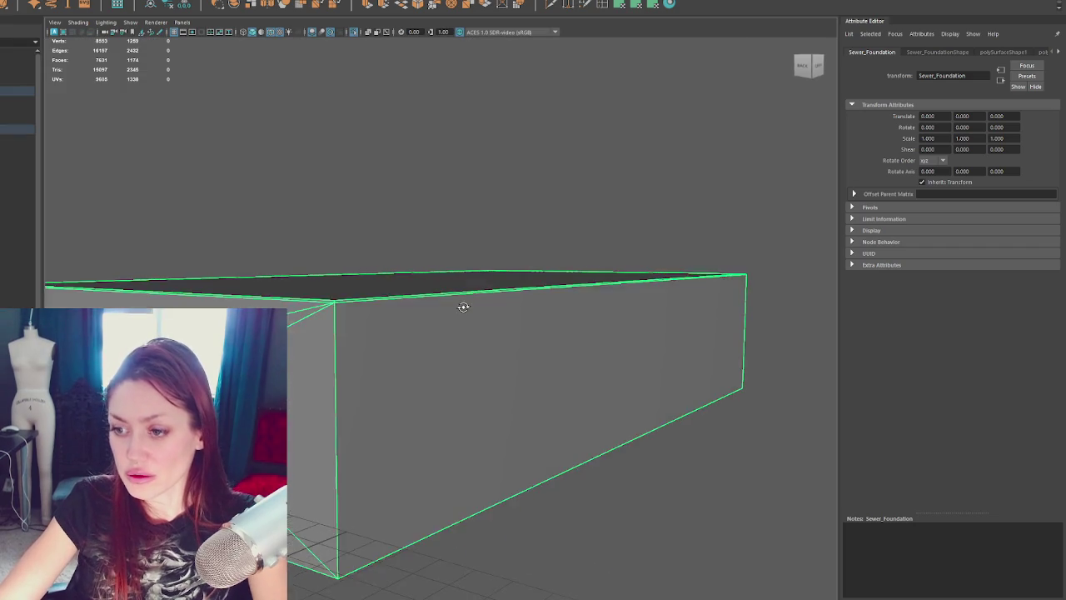
{"action": "mouse_move", "coordinate": [421, 426]}
{"action": "left_mouse_down", "text": "alt"}
{"action": "mouse_move", "coordinate": [423, 453]}
{"action": "mouse_move", "coordinate": [464, 395]}
{"action": "left_mouse_up", "text": "alt"}
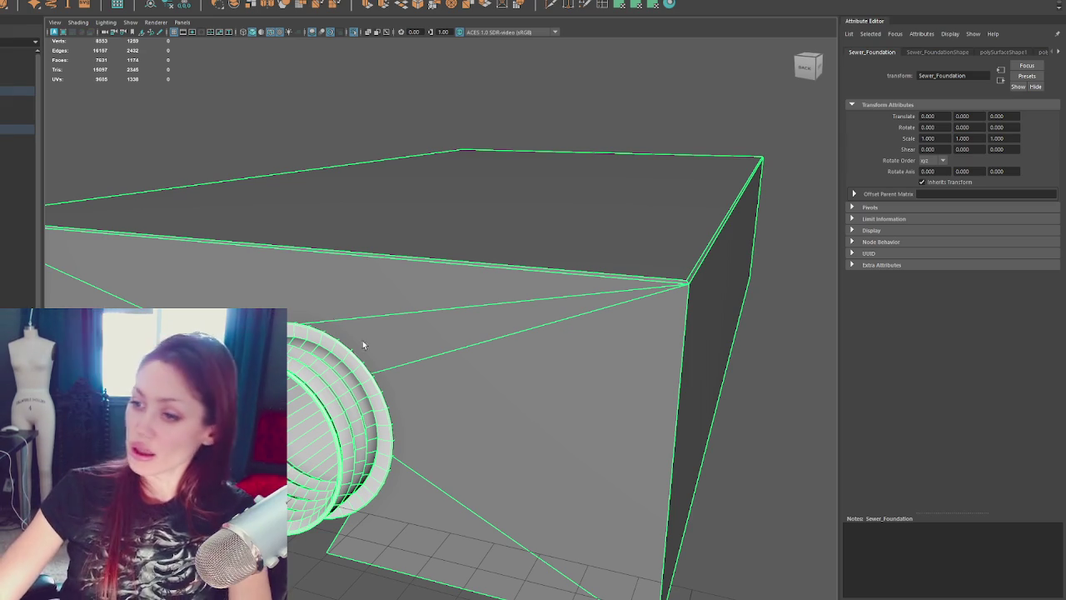
Step: Inspect the foundation's dark side face, then pull back and select the combined building
{"action": "left_click_drag", "start_coordinate": [512, 210], "coordinate": [551, 280], "text": "alt"}
{"action": "mouse_move", "coordinate": [548, 167]}
{"action": "left_mouse_down", "text": "alt"}
{"action": "mouse_move", "coordinate": [663, 94]}
{"action": "mouse_move", "coordinate": [614, 188]}
{"action": "mouse_move", "coordinate": [616, 221]}
{"action": "left_mouse_up", "text": "alt"}
{"action": "right_click", "coordinate": [668, 108]}
{"action": "right_click_drag", "start_coordinate": [668, 108], "coordinate": [610, 250]}
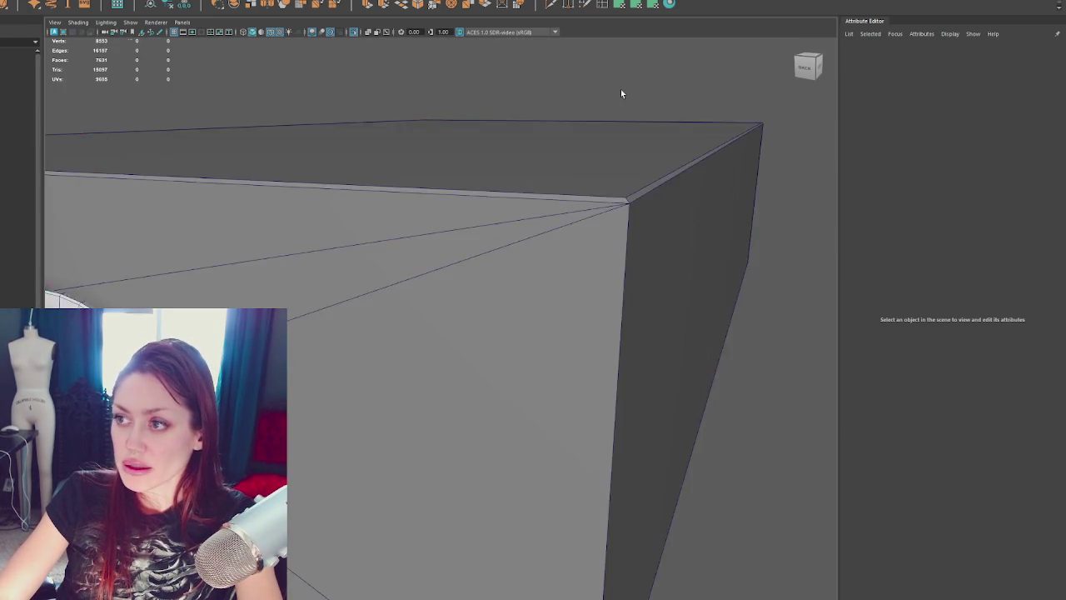
{"action": "right_click_drag", "start_coordinate": [621, 91], "coordinate": [495, 126], "text": "alt"}
{"action": "scroll", "coordinate": [492, 121], "scroll_direction": "down", "scroll_amount": 5}
{"action": "left_click", "coordinate": [409, 250]}
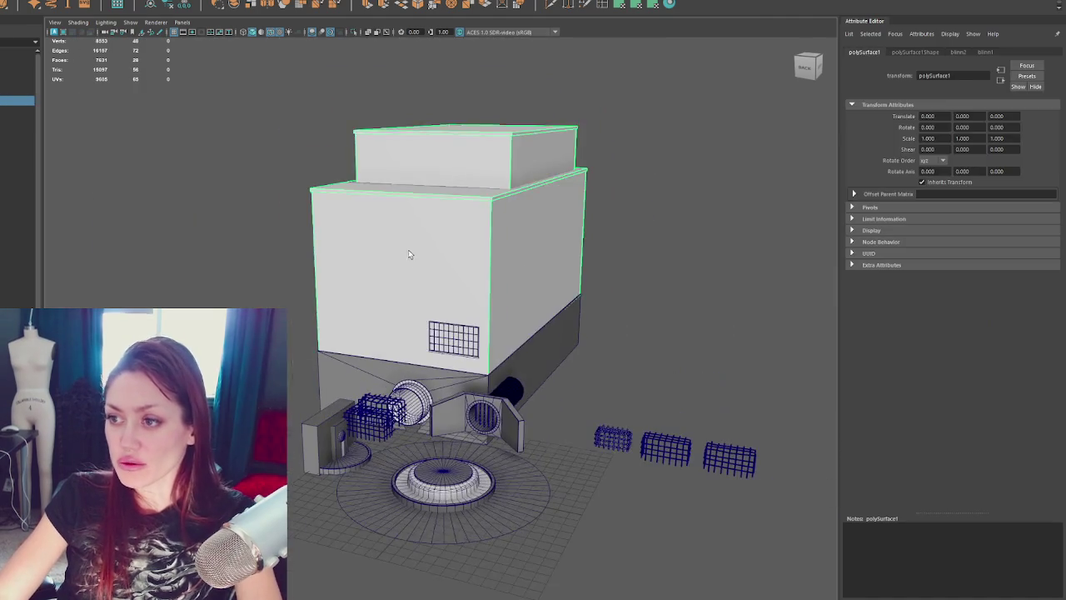
Step: Tumble around the building and select the Window_Loft grid on the front wall
{"action": "scroll", "coordinate": [425, 279], "scroll_direction": "up", "scroll_amount": 5}
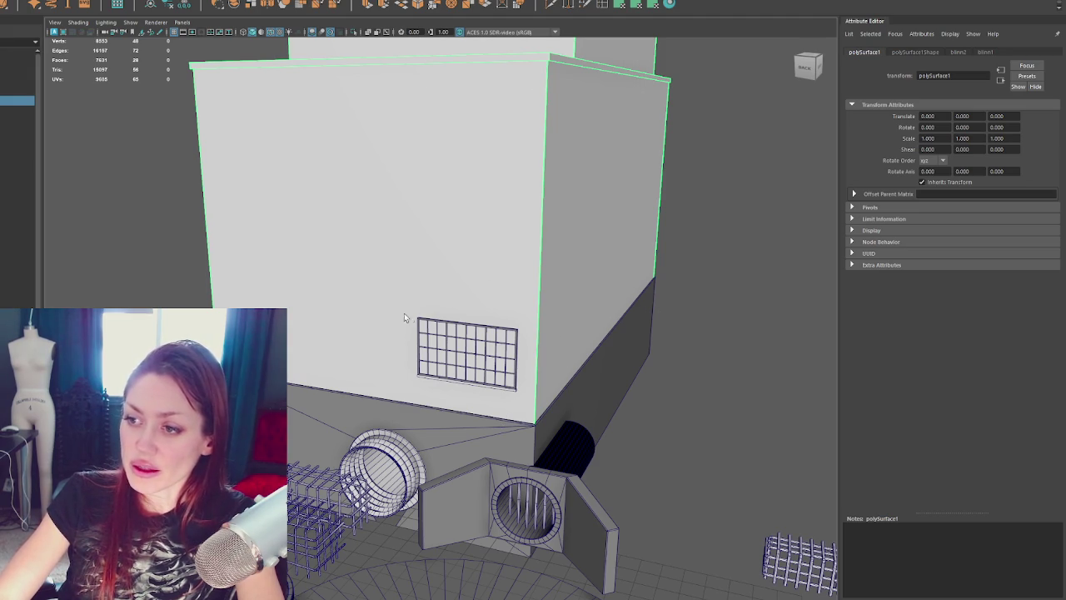
{"action": "mouse_move", "coordinate": [572, 78]}
{"action": "left_mouse_down", "text": "alt"}
{"action": "mouse_move", "coordinate": [539, 227]}
{"action": "mouse_move", "coordinate": [550, 72]}
{"action": "left_mouse_up", "text": "alt"}
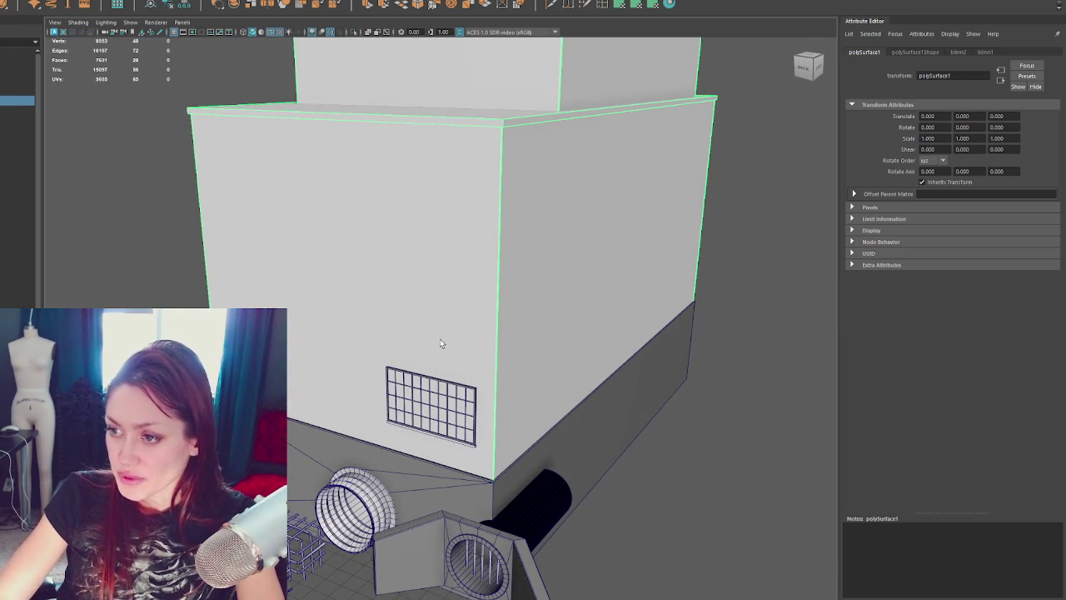
{"action": "left_click", "coordinate": [431, 389]}
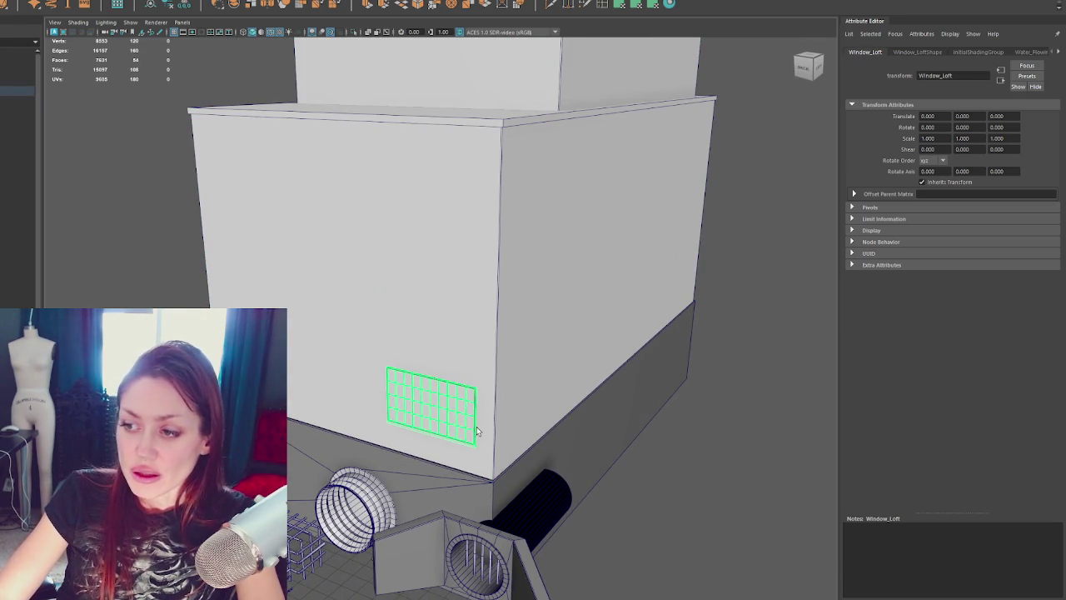
{"action": "key", "text": "f"}
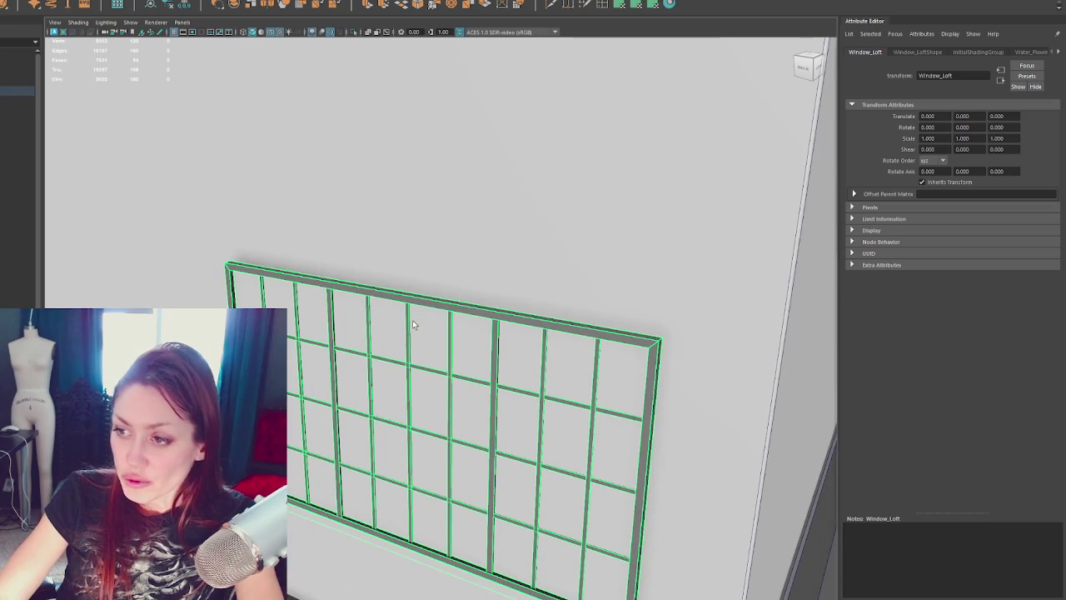
{"action": "scroll", "coordinate": [433, 334], "scroll_direction": "down", "scroll_amount": 2}
{"action": "mouse_move", "coordinate": [469, 335]}
{"action": "left_mouse_down", "text": "alt"}
{"action": "mouse_move", "coordinate": [628, 286]}
{"action": "mouse_move", "coordinate": [487, 168]}
{"action": "left_mouse_up", "text": "alt"}
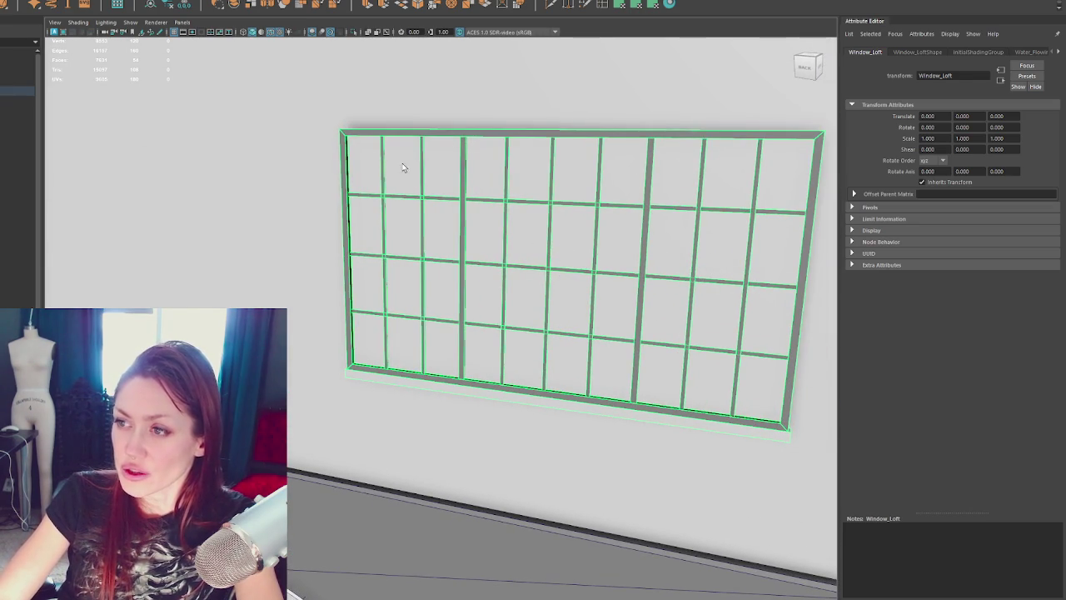
{"action": "scroll", "coordinate": [597, 147], "scroll_direction": "down", "scroll_amount": 3}
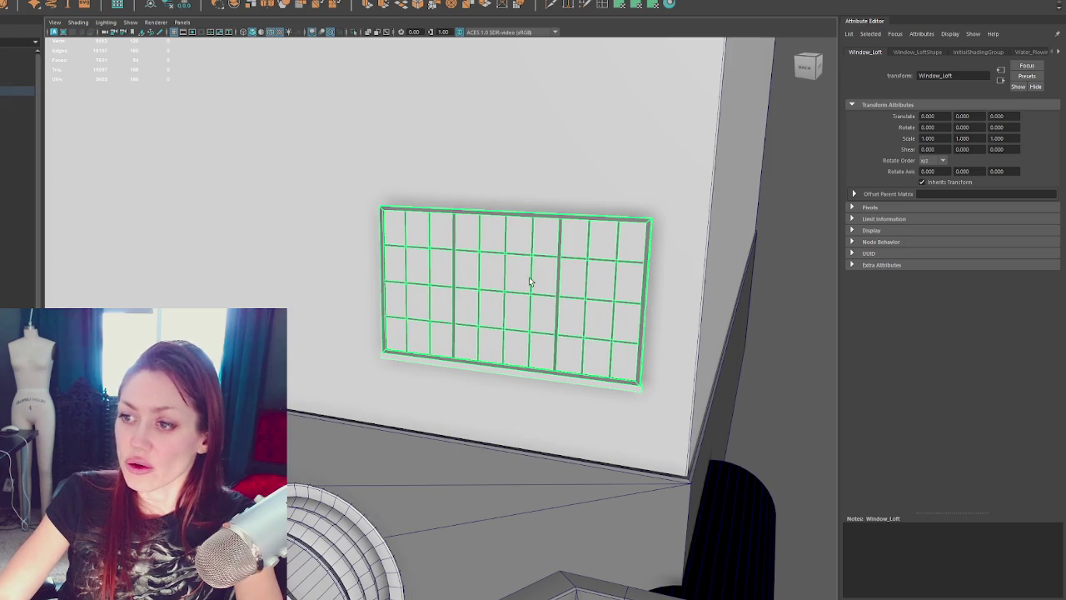
{"action": "scroll", "coordinate": [529, 281], "scroll_direction": "down", "scroll_amount": 3}
{"action": "key", "text": "f"}
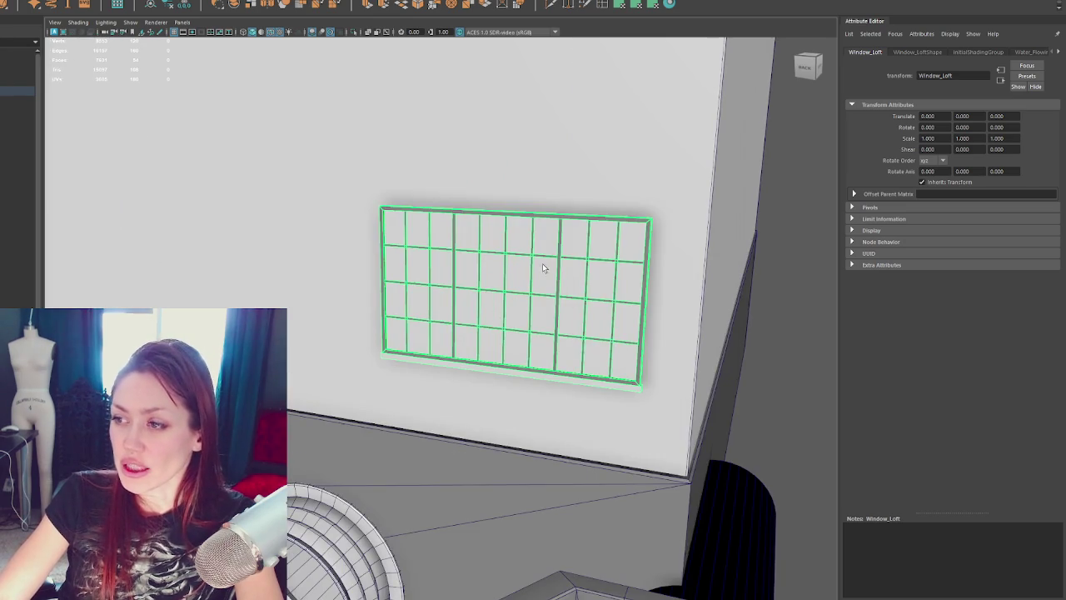
{"action": "left_click_drag", "start_coordinate": [542, 263], "coordinate": [550, 197], "text": "alt"}
{"action": "left_click_drag", "start_coordinate": [393, 126], "coordinate": [384, 121], "text": "alt"}
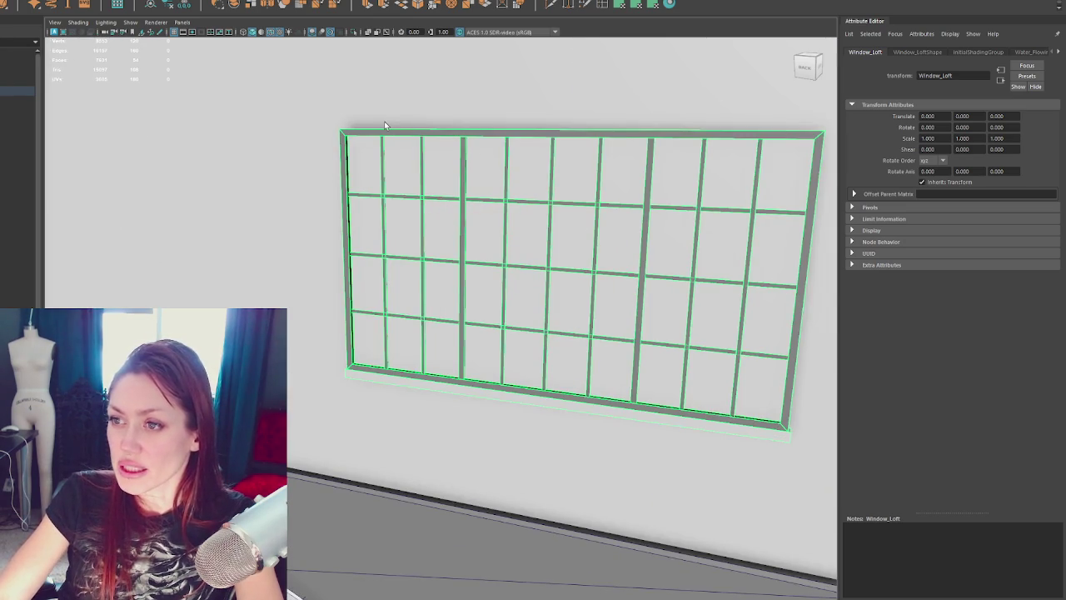
{"action": "scroll", "coordinate": [384, 121], "scroll_direction": "up", "scroll_amount": 5}
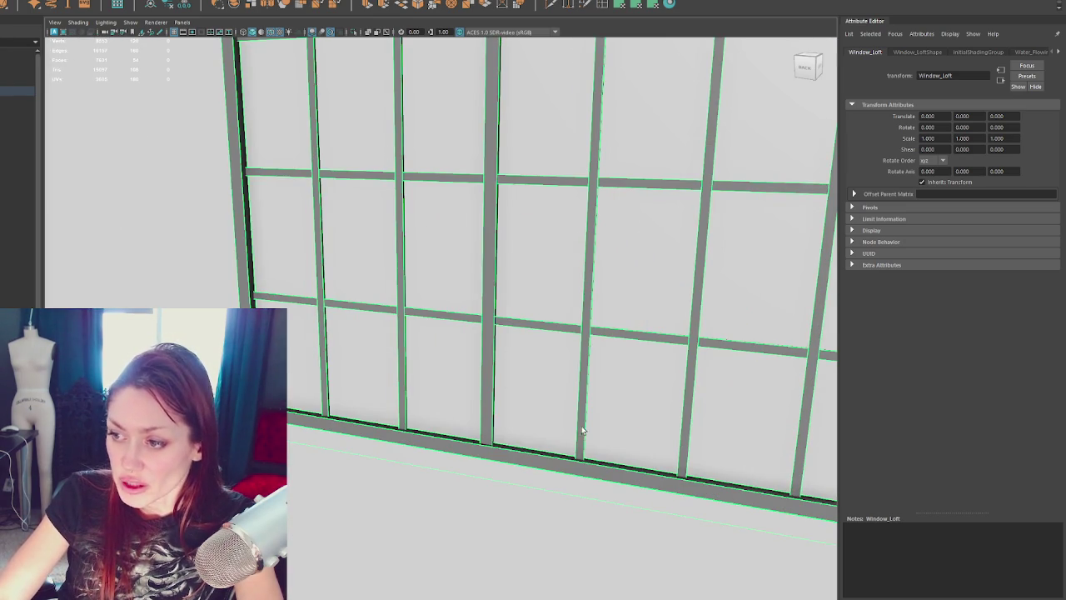
{"action": "scroll", "coordinate": [583, 431], "scroll_direction": "down", "scroll_amount": 5}
{"action": "key", "text": "f"}
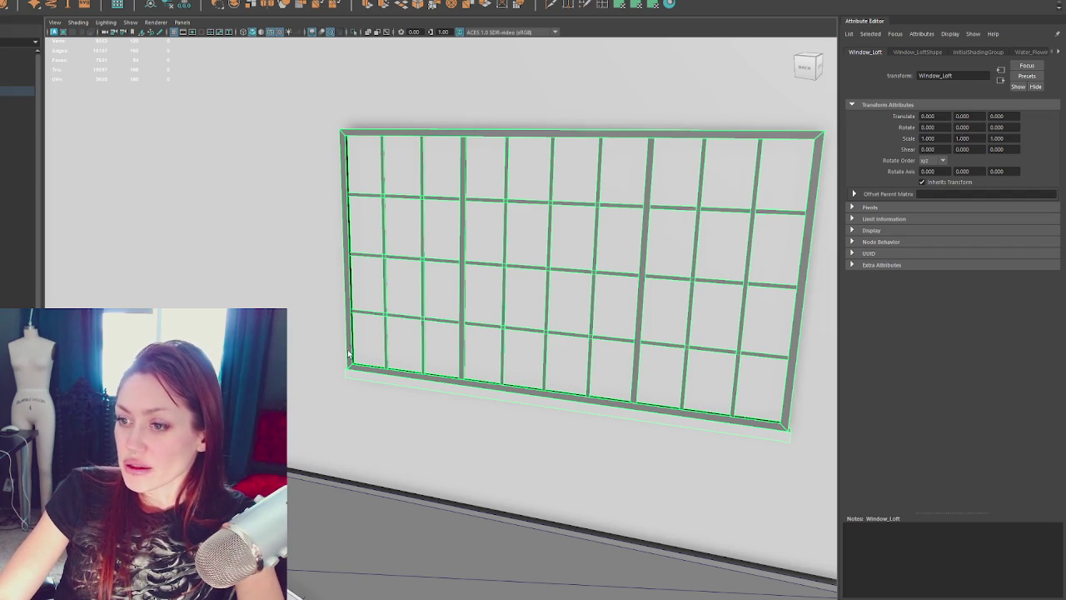
{"action": "key", "text": "4"}
{"action": "scroll", "coordinate": [580, 308], "scroll_direction": "down", "scroll_amount": 5}
{"action": "scroll", "coordinate": [578, 309], "scroll_direction": "down", "scroll_amount": 3}
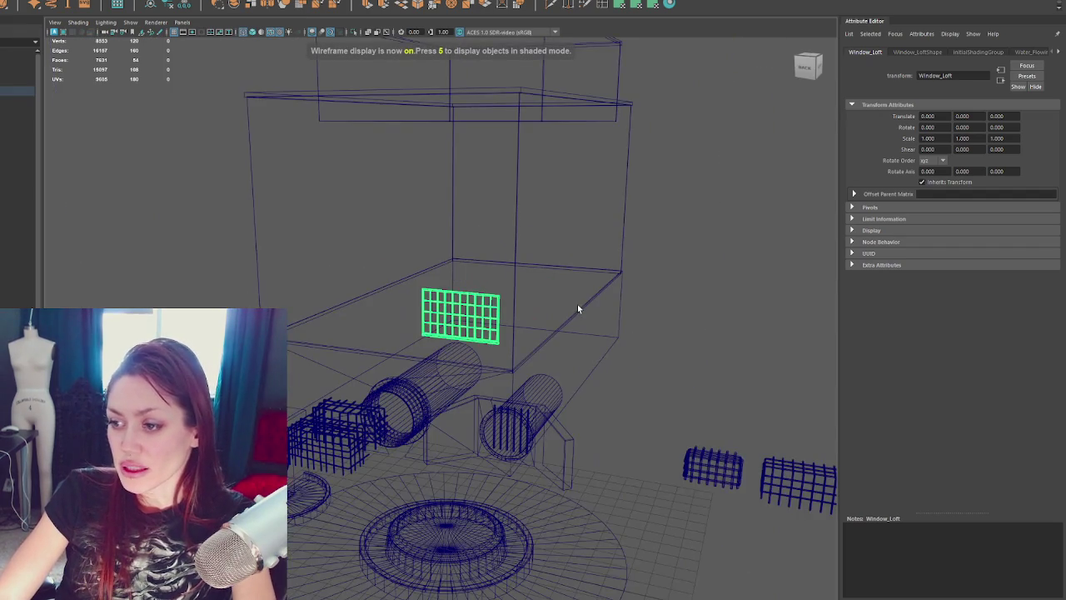
{"action": "key", "text": "f"}
{"action": "key", "text": "5"}
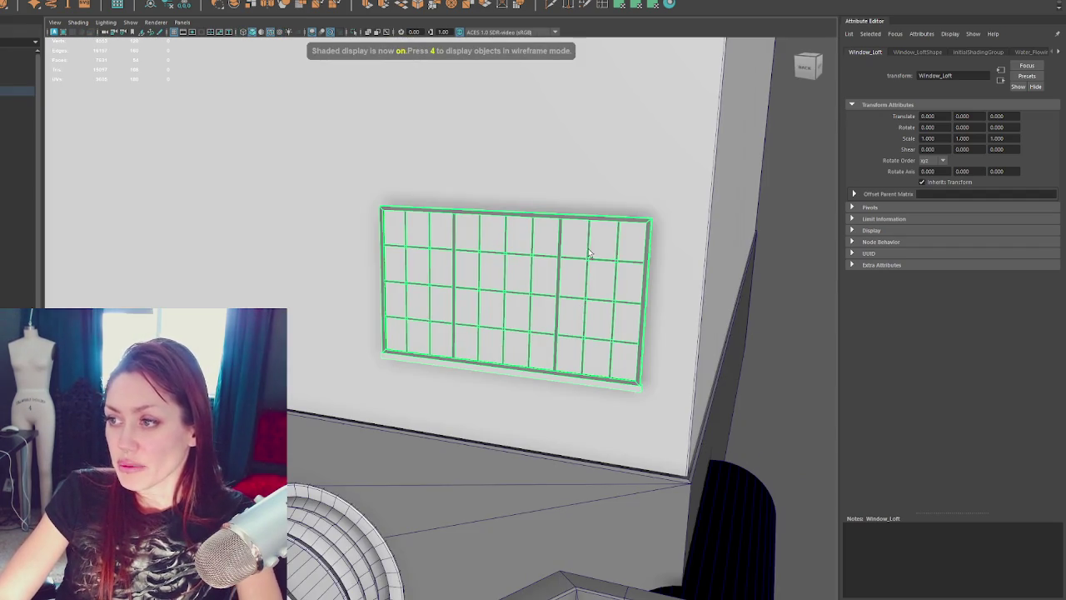
{"action": "scroll", "coordinate": [619, 243], "scroll_direction": "up", "scroll_amount": 3}
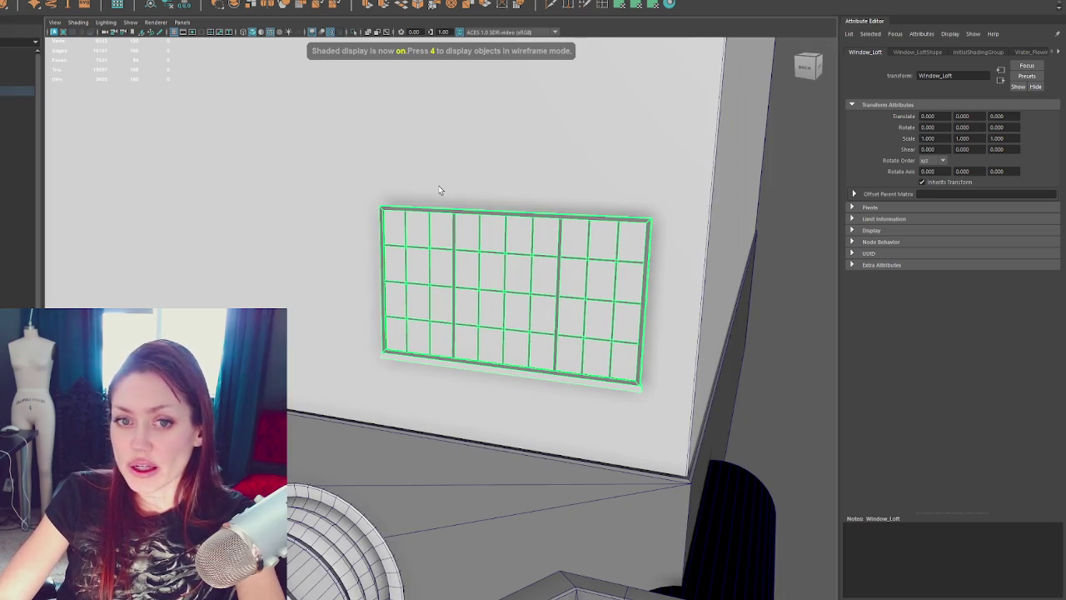
{"action": "left_click_drag", "start_coordinate": [531, 191], "coordinate": [540, 175], "text": "alt"}
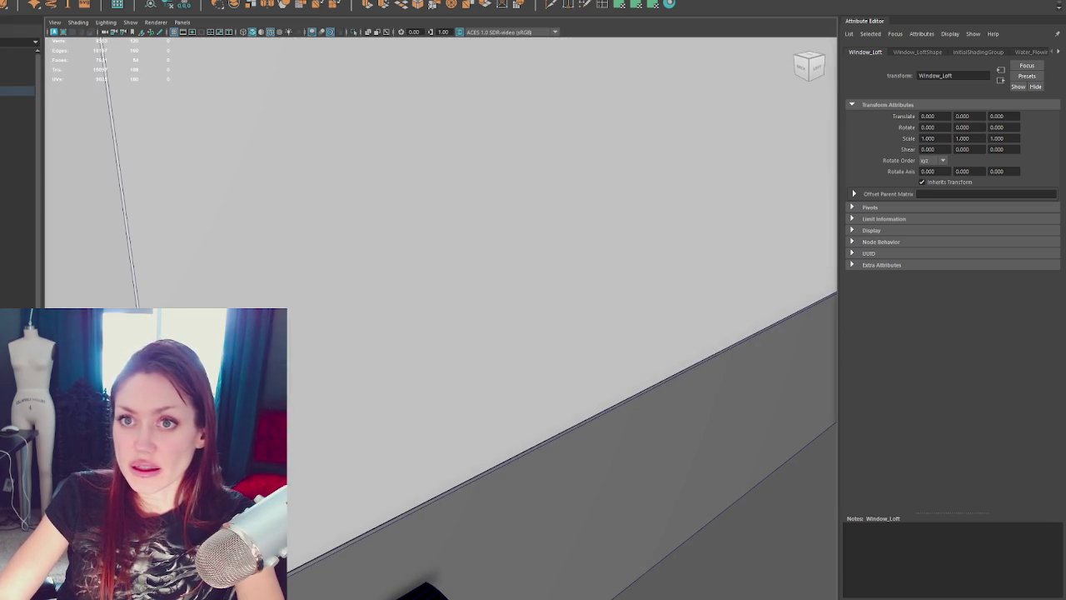
{"action": "scroll", "coordinate": [398, 209], "scroll_direction": "down", "scroll_amount": 5}
{"action": "left_click", "coordinate": [330, 334]}
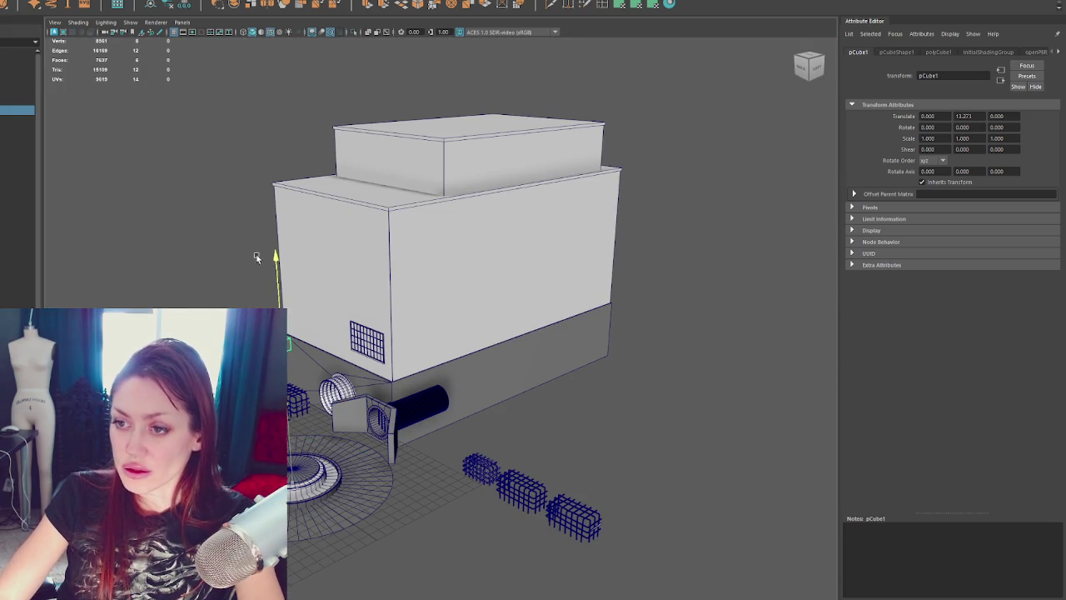
Step: Frame pCube1 and delete its right side face
{"action": "left_click_drag", "start_coordinate": [292, 413], "coordinate": [375, 333], "text": "alt"}
{"action": "key", "text": "f"}
{"action": "mouse_move", "coordinate": [416, 250]}
{"action": "left_mouse_down", "text": "alt"}
{"action": "mouse_move", "coordinate": [468, 146]}
{"action": "mouse_move", "coordinate": [664, 139]}
{"action": "left_mouse_up", "text": "alt"}
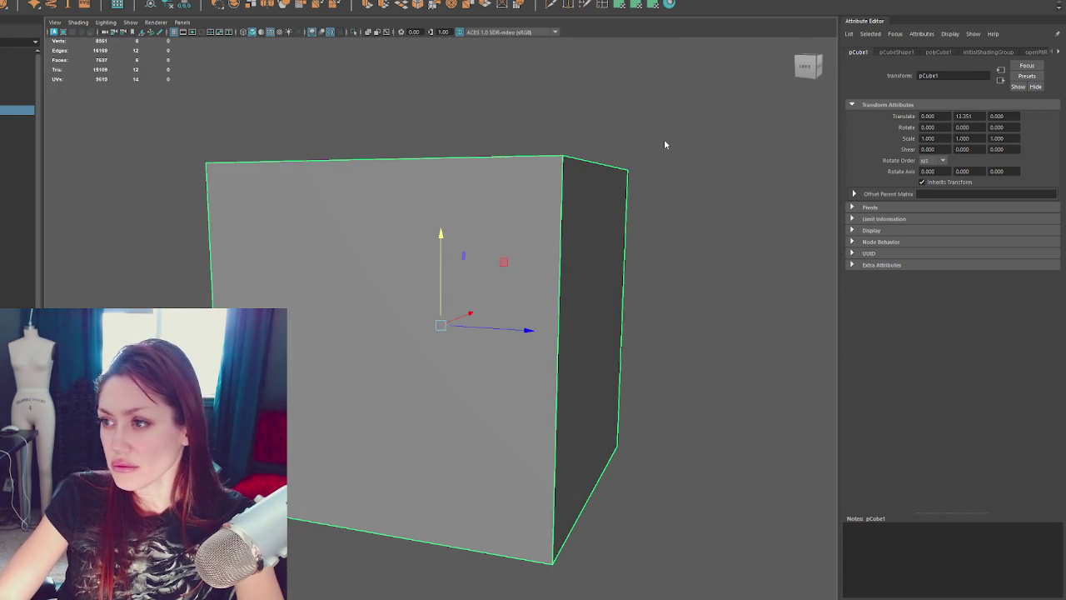
{"action": "key", "text": "F11"}
{"action": "left_click", "coordinate": [613, 217]}
{"action": "key", "text": "Delete"}
{"action": "key", "text": "F8"}
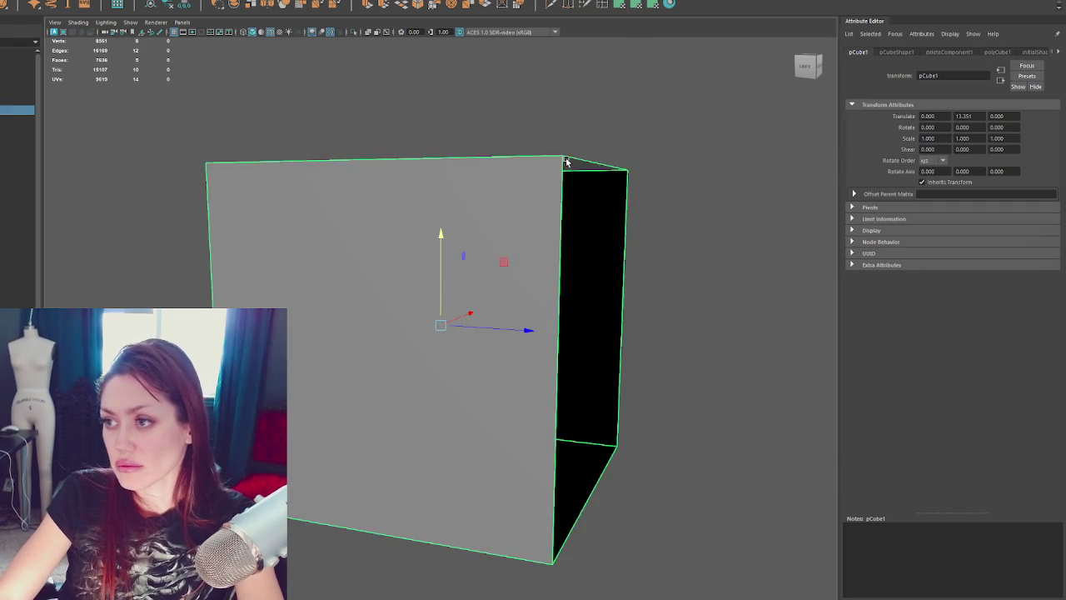
Step: Scale the cube into a wide, thin panel: X 2.211, Z 0.035
{"action": "scroll", "coordinate": [571, 185], "scroll_direction": "down", "scroll_amount": 3}
{"action": "left_click_drag", "start_coordinate": [500, 327], "coordinate": [312, 325], "text": "alt"}
{"action": "mouse_move", "coordinate": [312, 324]}
{"action": "left_mouse_down", "text": "alt"}
{"action": "mouse_move", "coordinate": [547, 255]}
{"action": "mouse_move", "coordinate": [600, 333]}
{"action": "mouse_move", "coordinate": [278, 155]}
{"action": "mouse_move", "coordinate": [674, 279]}
{"action": "mouse_move", "coordinate": [549, 277]}
{"action": "mouse_move", "coordinate": [574, 256]}
{"action": "mouse_move", "coordinate": [473, 230]}
{"action": "left_mouse_up", "text": "alt"}
{"action": "left_click", "coordinate": [620, 296]}
{"action": "left_click", "coordinate": [404, 225]}
{"action": "left_click", "coordinate": [477, 337]}
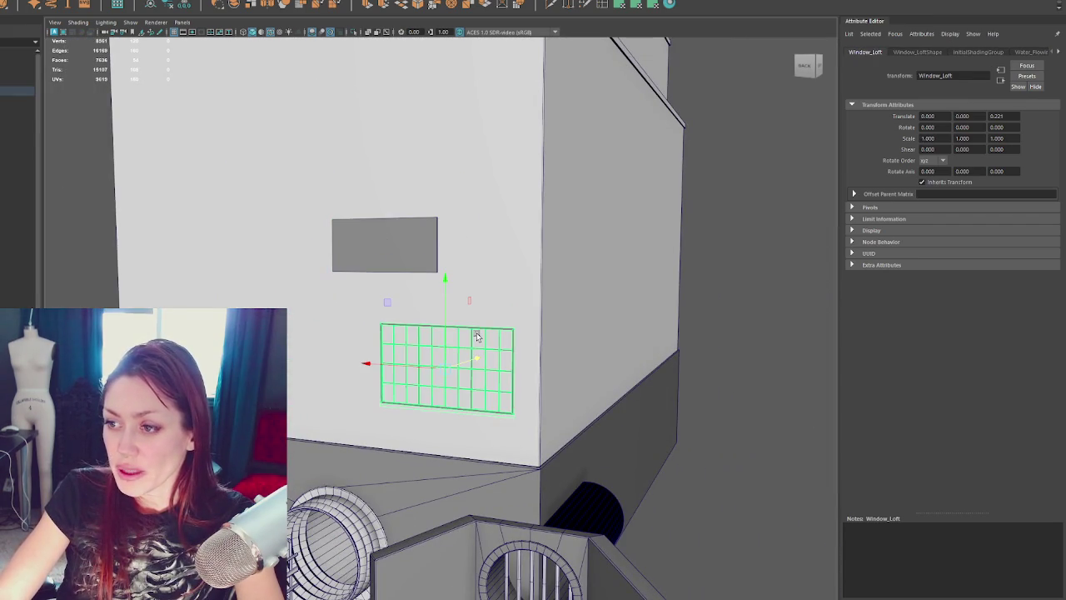
{"action": "left_click", "coordinate": [411, 246]}
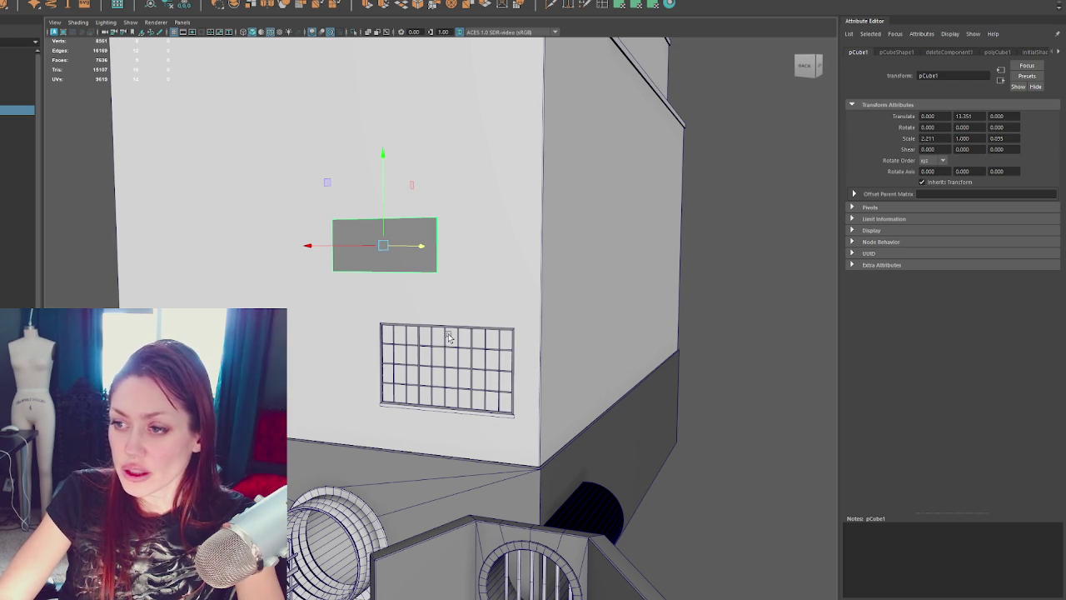
Step: Orbit out to view the whole building and select its mesh
{"action": "mouse_move", "coordinate": [463, 192]}
{"action": "left_mouse_down", "text": "alt"}
{"action": "mouse_move", "coordinate": [582, 195]}
{"action": "mouse_move", "coordinate": [552, 191]}
{"action": "left_mouse_up", "text": "alt"}
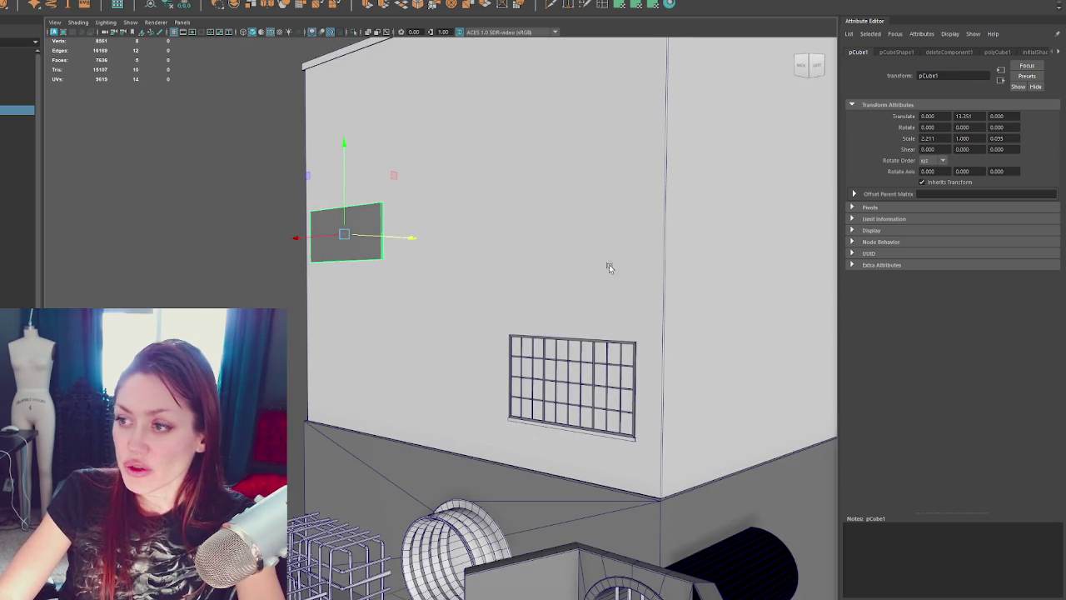
{"action": "scroll", "coordinate": [608, 266], "scroll_direction": "down", "scroll_amount": 3}
{"action": "scroll", "coordinate": [557, 185], "scroll_direction": "up", "scroll_amount": 3}
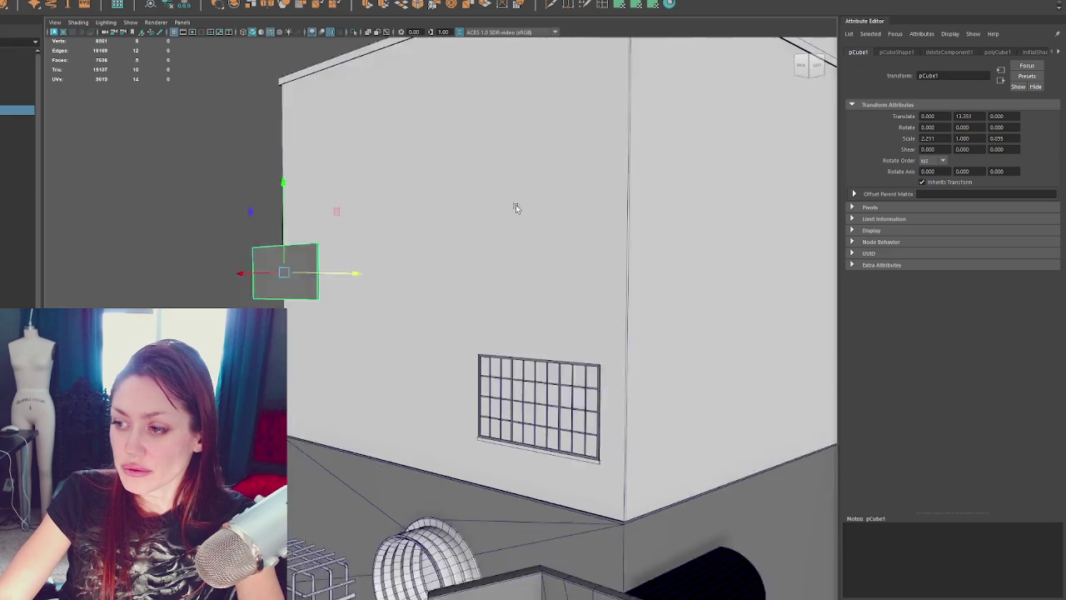
{"action": "left_click_drag", "start_coordinate": [516, 208], "coordinate": [364, 299], "text": "alt"}
{"action": "scroll", "coordinate": [590, 105], "scroll_direction": "down", "scroll_amount": 3}
{"action": "left_click", "coordinate": [564, 359]}
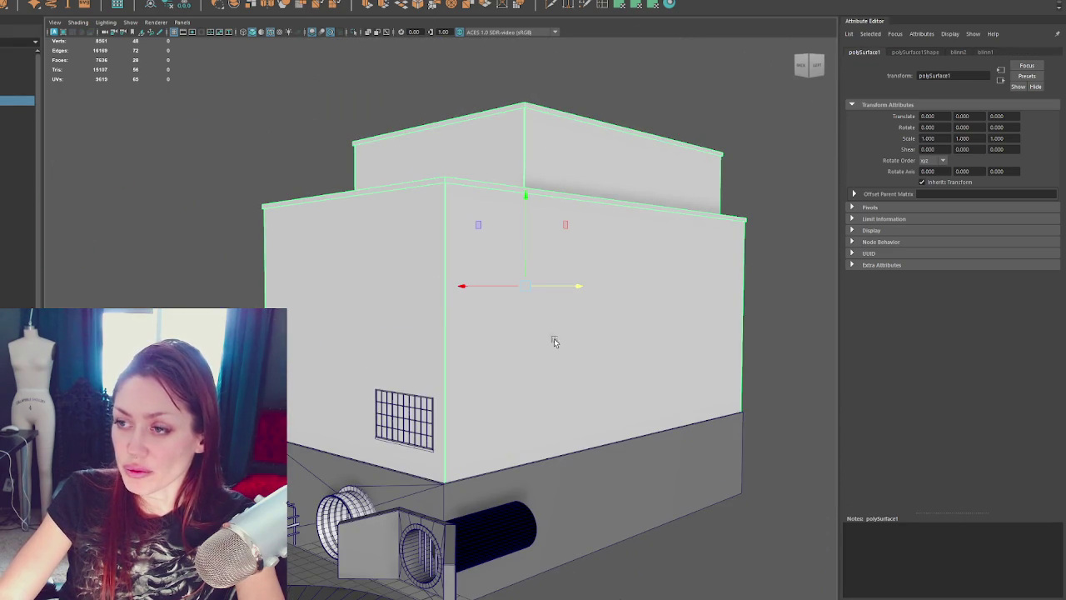
{"action": "left_click", "coordinate": [228, 250]}
{"action": "scroll", "coordinate": [252, 256], "scroll_direction": "up", "scroll_amount": 3}
{"action": "scroll", "coordinate": [323, 233], "scroll_direction": "up", "scroll_amount": 2}
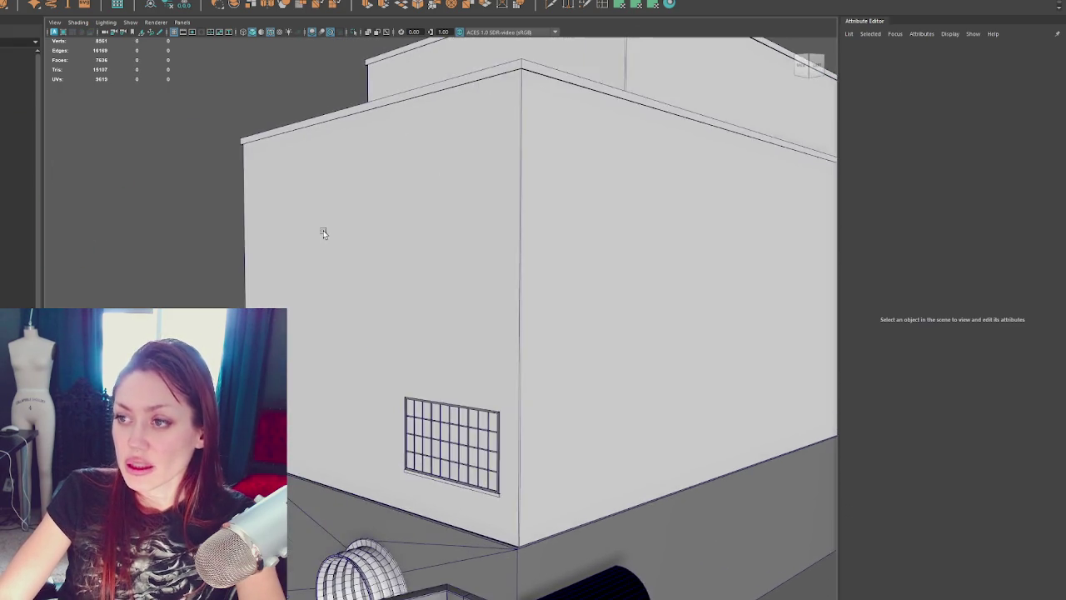
{"action": "scroll", "coordinate": [323, 233], "scroll_direction": "down", "scroll_amount": 4}
{"action": "left_click", "coordinate": [445, 441]}
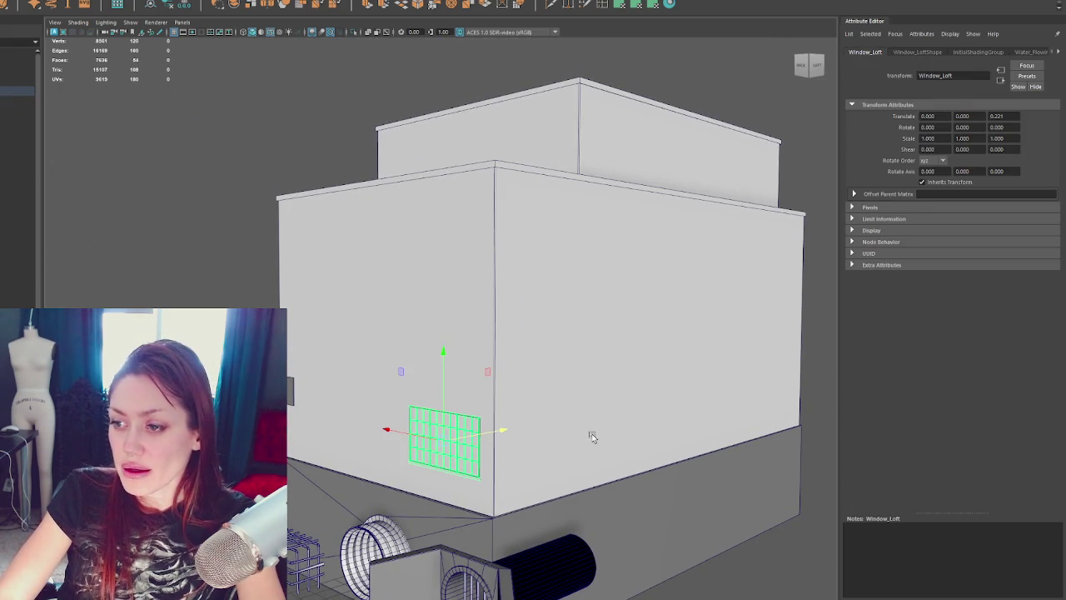
{"action": "left_click_drag", "start_coordinate": [592, 435], "coordinate": [450, 164], "text": "alt"}
{"action": "left_click", "coordinate": [450, 164]}
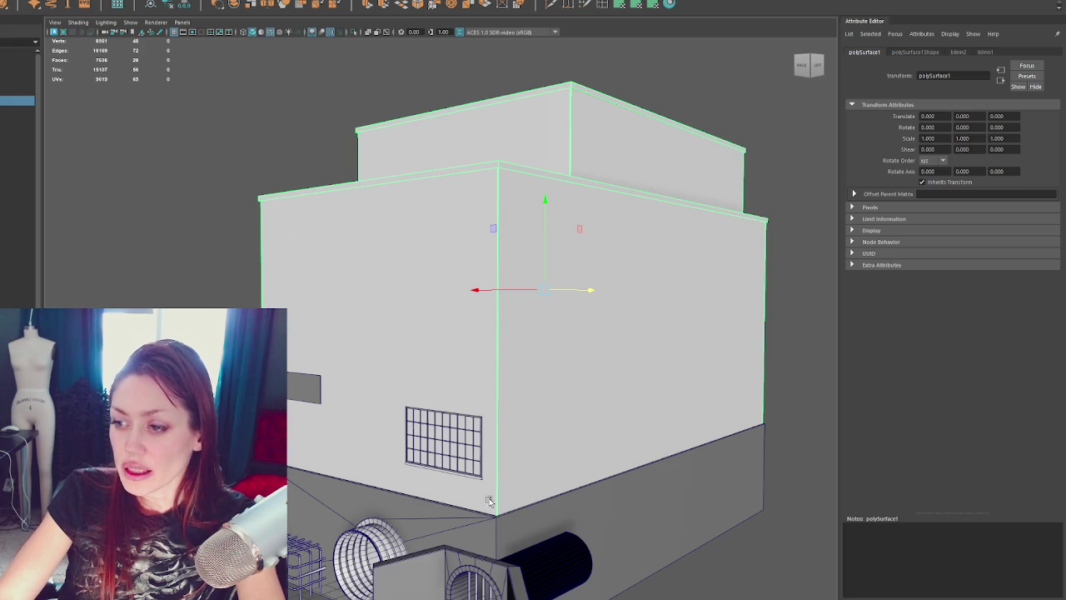
{"action": "left_click", "coordinate": [600, 6]}
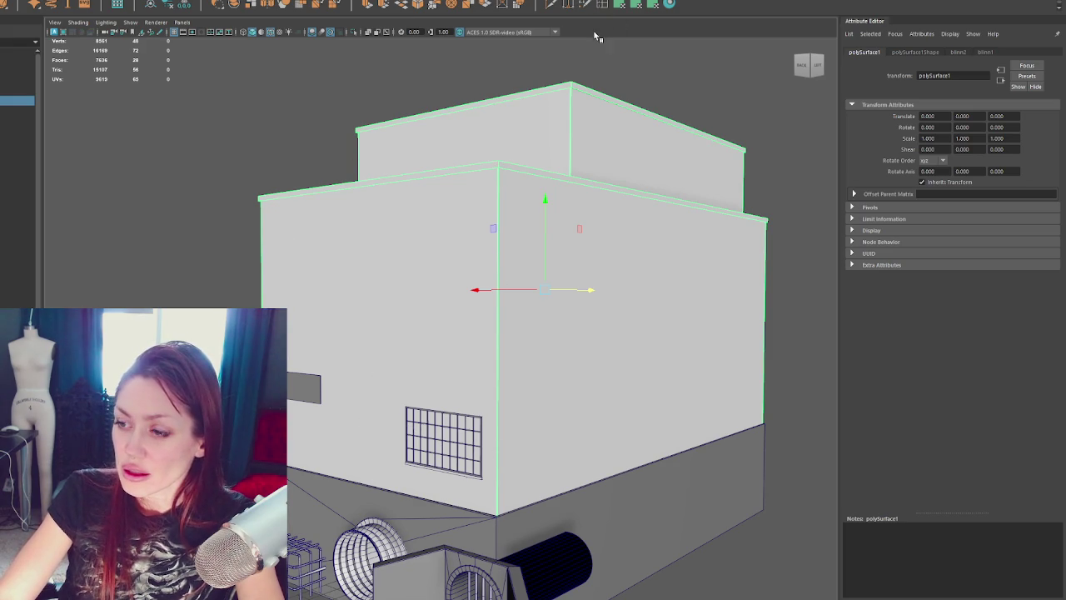
{"action": "left_click", "coordinate": [497, 384]}
{"action": "left_click", "coordinate": [505, 280]}
{"action": "left_click_drag", "start_coordinate": [506, 280], "coordinate": [429, 177], "text": "alt"}
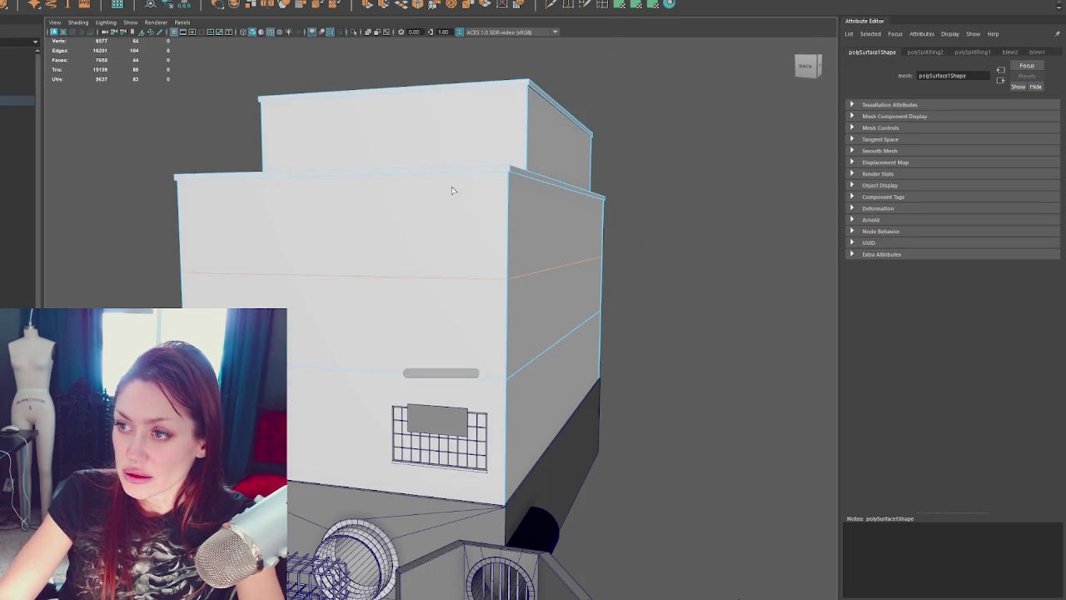
{"action": "left_click", "coordinate": [433, 278]}
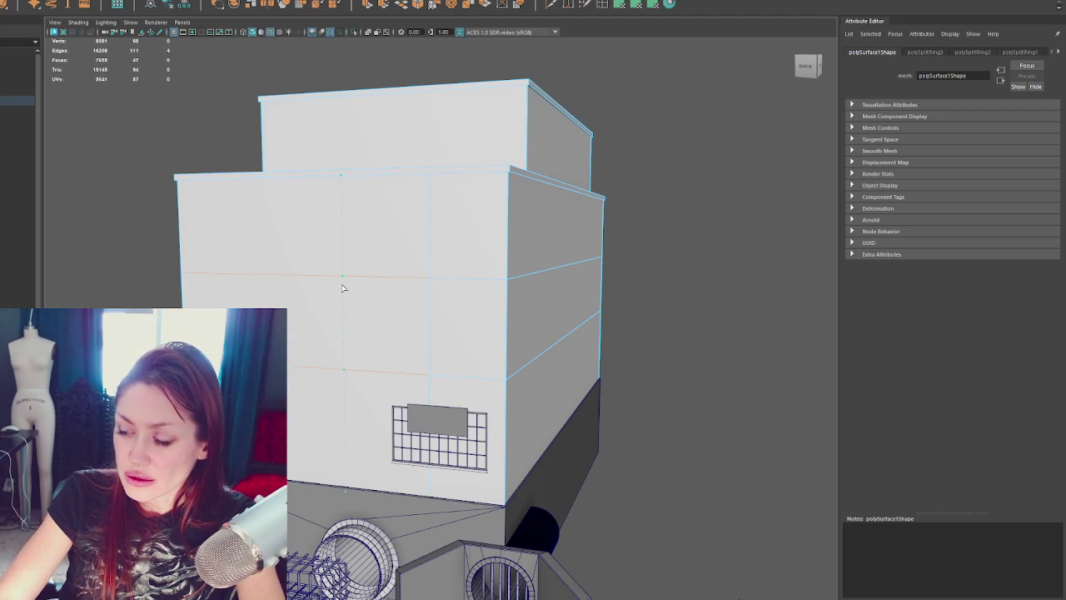
{"action": "key", "text": "ctrl+z"}
{"action": "left_click", "coordinate": [489, 282]}
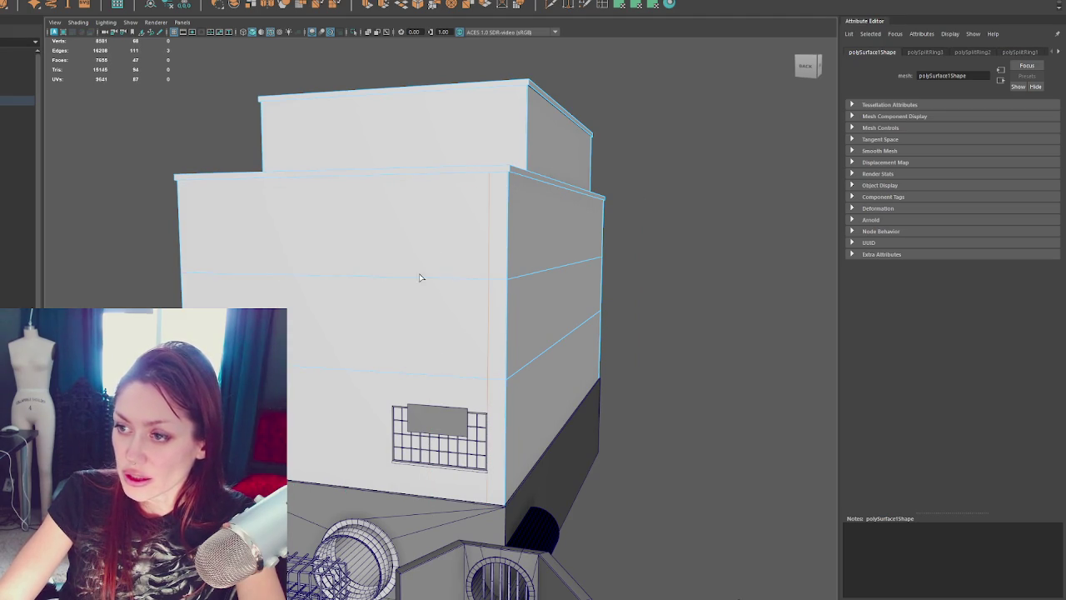
{"action": "left_click", "coordinate": [379, 278]}
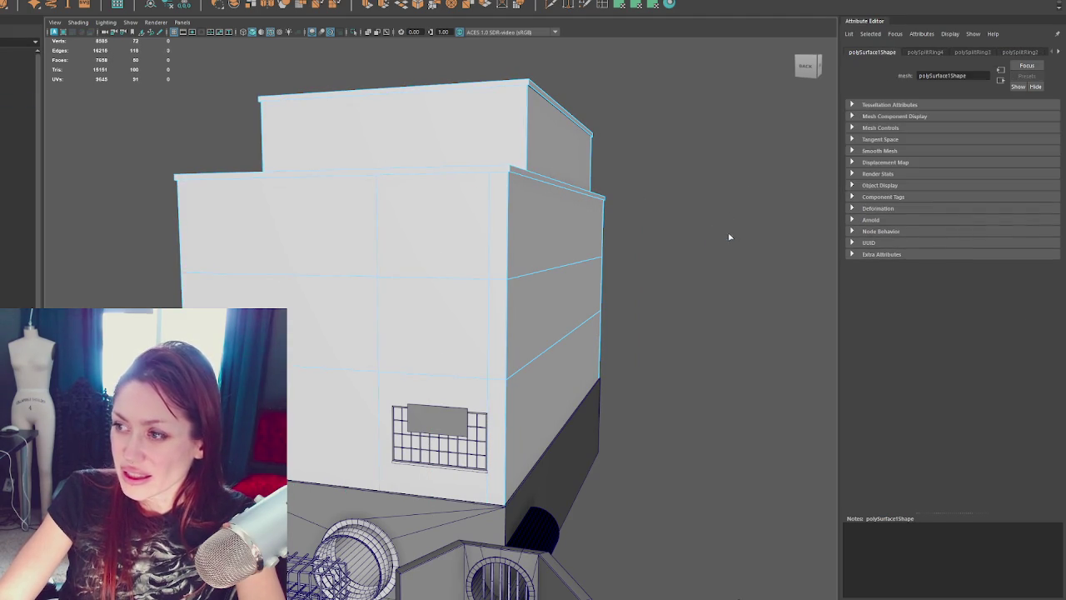
{"action": "key", "text": "F11"}
{"action": "left_click", "coordinate": [432, 301]}
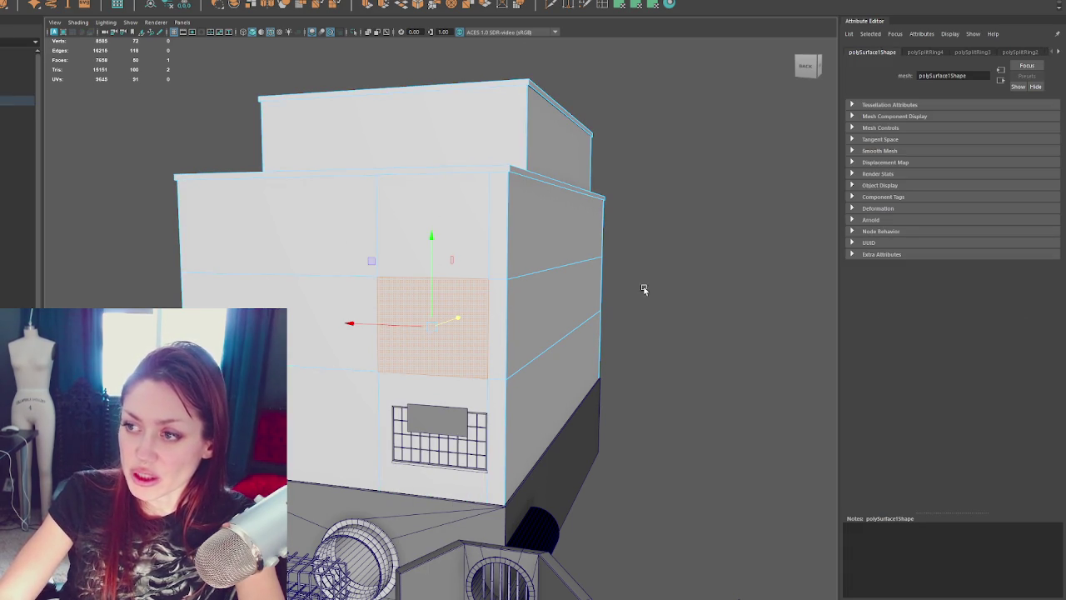
{"action": "mouse_move", "coordinate": [624, 294]}
{"action": "left_mouse_down", "text": "alt"}
{"action": "mouse_move", "coordinate": [712, 287]}
{"action": "mouse_move", "coordinate": [603, 297]}
{"action": "left_mouse_up", "text": "alt"}
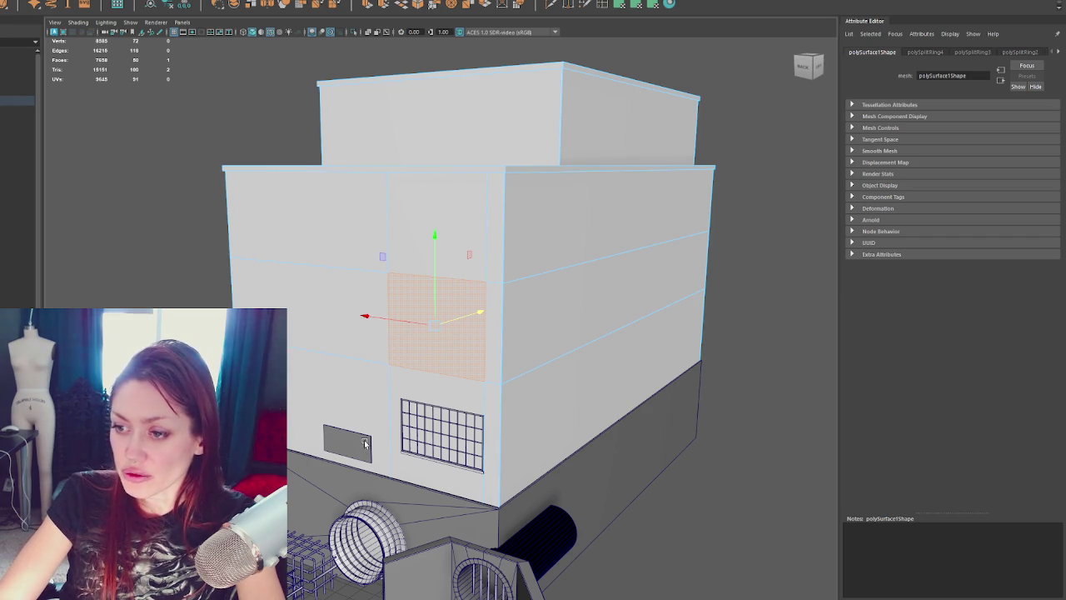
{"action": "left_click_drag", "start_coordinate": [374, 436], "coordinate": [300, 432], "text": "alt"}
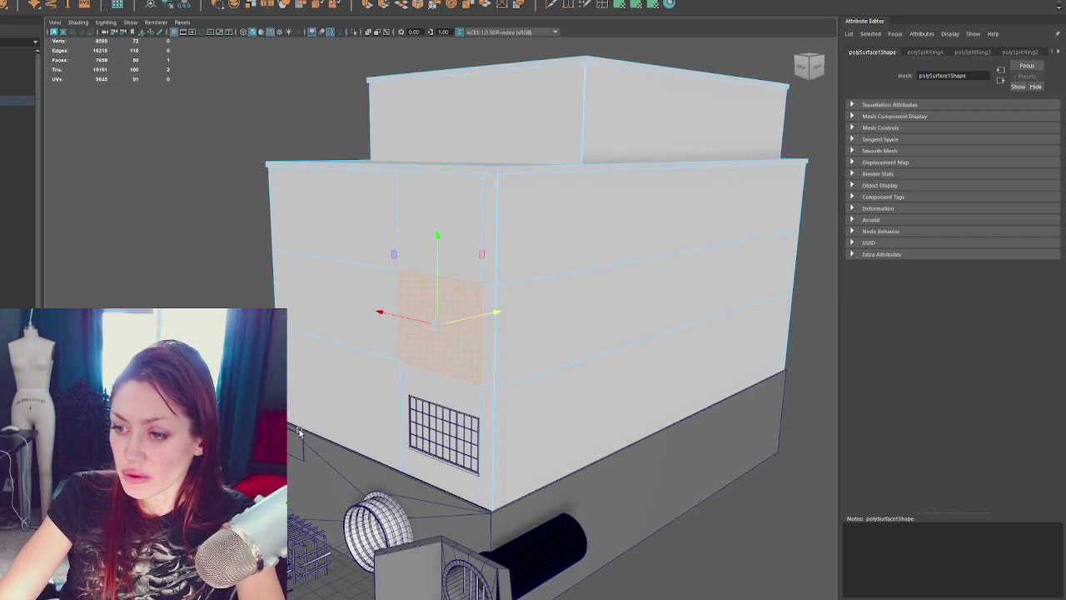
{"action": "left_click_drag", "start_coordinate": [351, 448], "coordinate": [464, 369], "text": "alt"}
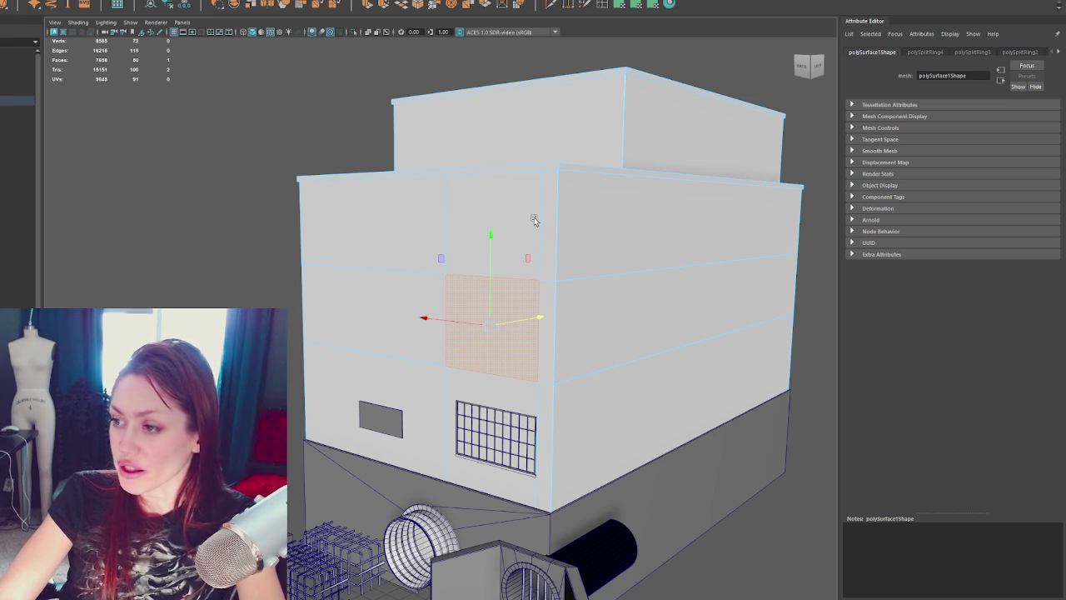
{"action": "right_click_drag", "start_coordinate": [167, 174], "coordinate": [167, 142]}
{"action": "left_click", "coordinate": [446, 223]}
{"action": "key", "text": "q"}
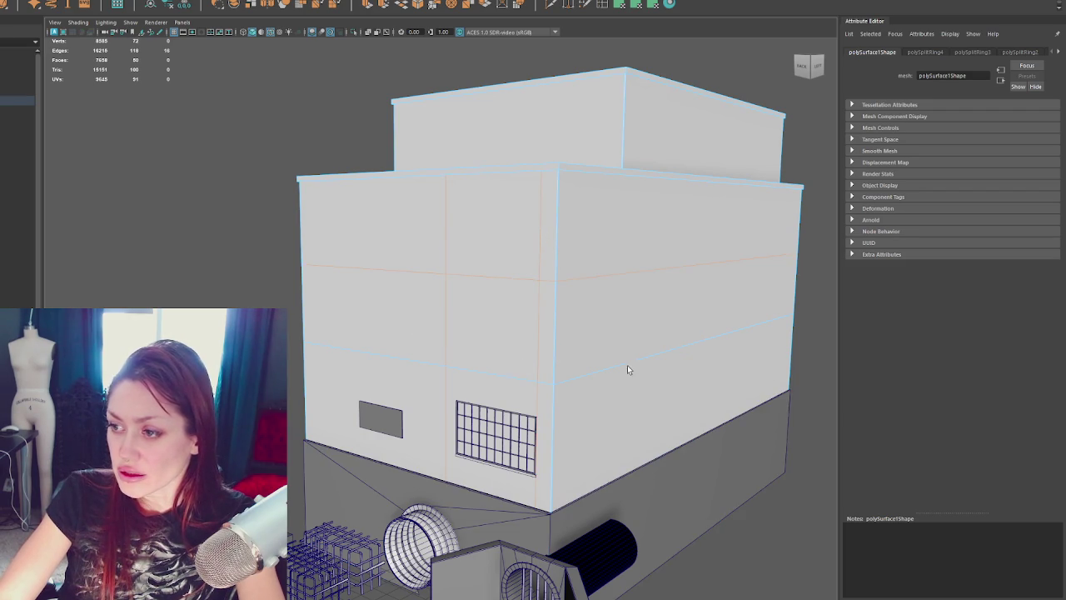
{"action": "key", "text": "Delete"}
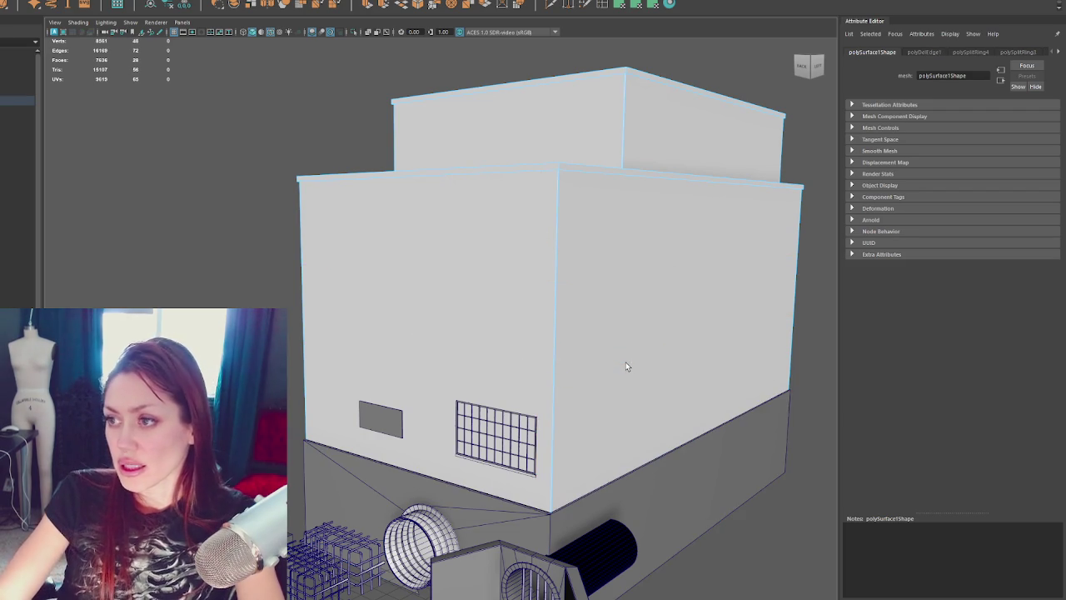
Step: Return to object mode and orbit in close to pick out the window grid
{"action": "left_click_drag", "start_coordinate": [626, 366], "coordinate": [643, 361], "text": "alt"}
{"action": "key", "text": "F8"}
{"action": "left_click", "coordinate": [267, 150]}
{"action": "left_click_drag", "start_coordinate": [267, 150], "coordinate": [542, 441], "text": "alt"}
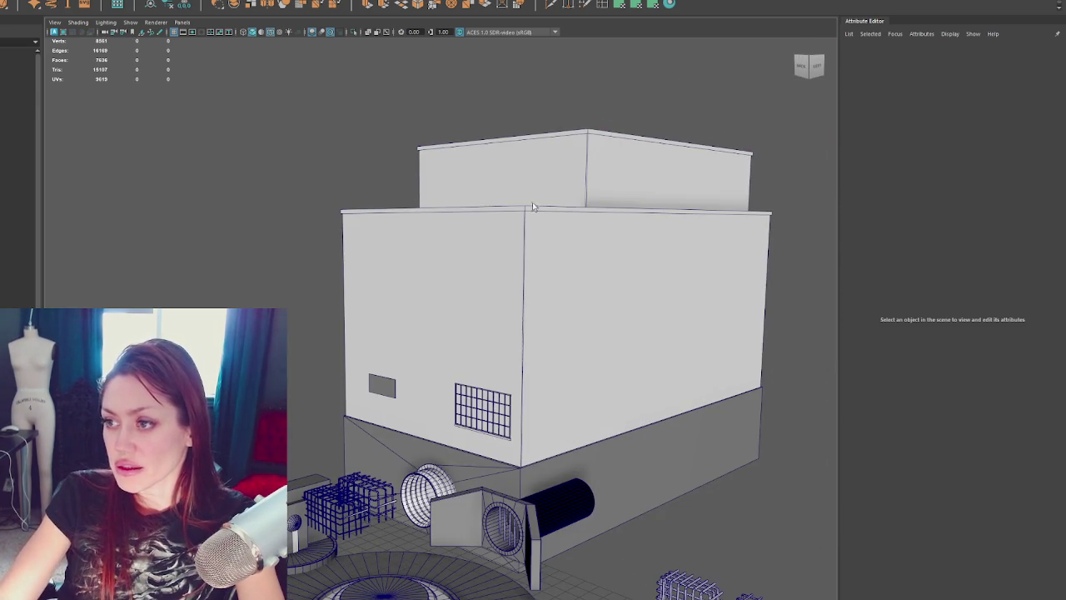
{"action": "left_click", "coordinate": [453, 239]}
{"action": "mouse_move", "coordinate": [631, 178]}
{"action": "left_mouse_down", "text": "alt"}
{"action": "mouse_move", "coordinate": [611, 190]}
{"action": "mouse_move", "coordinate": [721, 178]}
{"action": "mouse_move", "coordinate": [465, 188]}
{"action": "mouse_move", "coordinate": [492, 403]}
{"action": "left_mouse_up", "text": "alt"}
{"action": "left_click", "coordinate": [492, 403]}
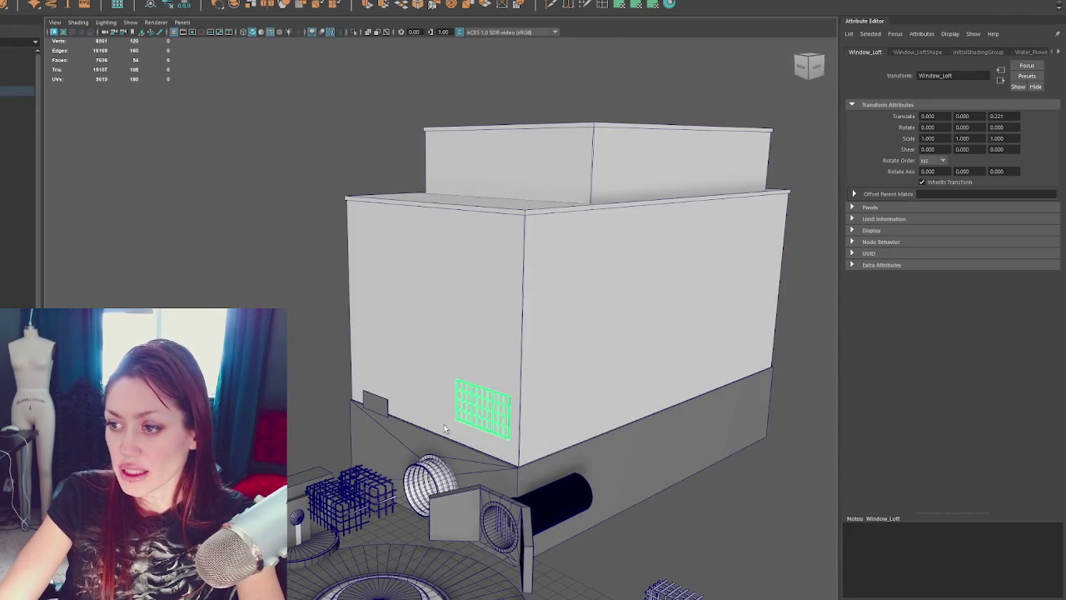
{"action": "left_click", "coordinate": [621, 285]}
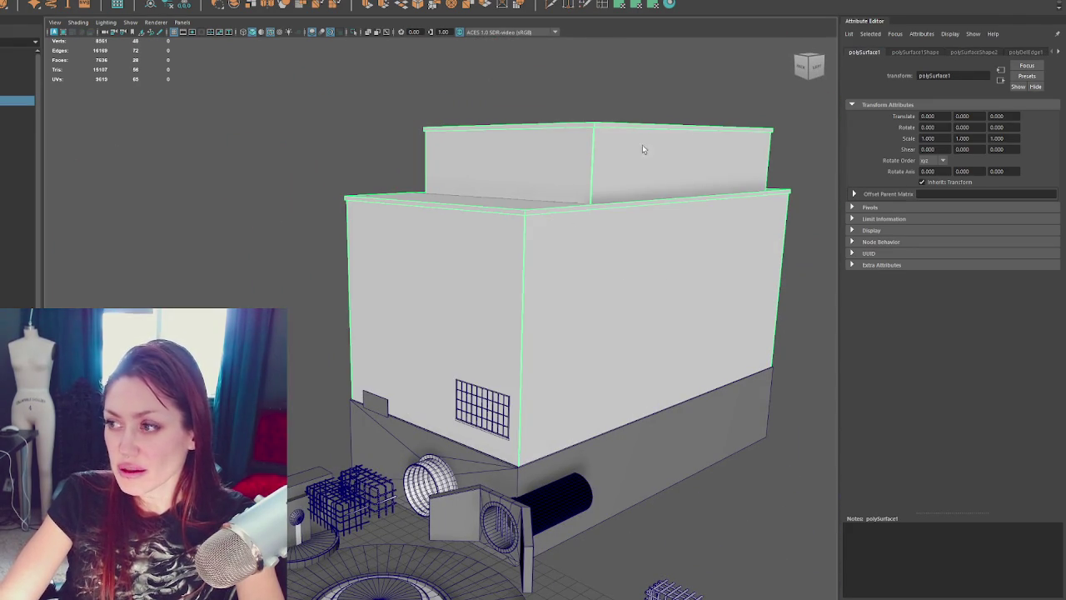
{"action": "left_click", "coordinate": [679, 107]}
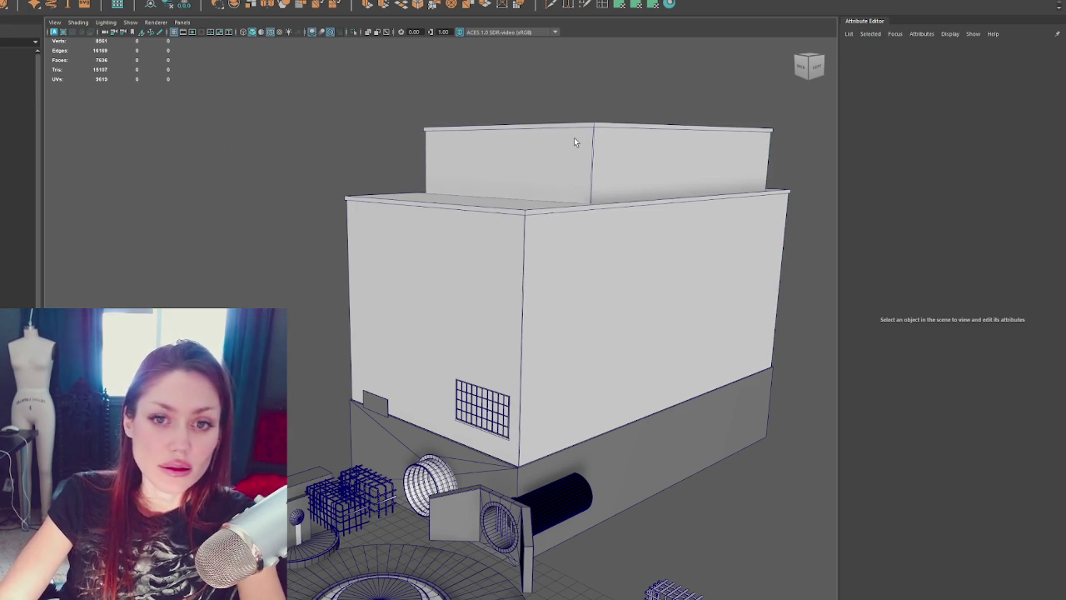
{"action": "left_click", "coordinate": [481, 407]}
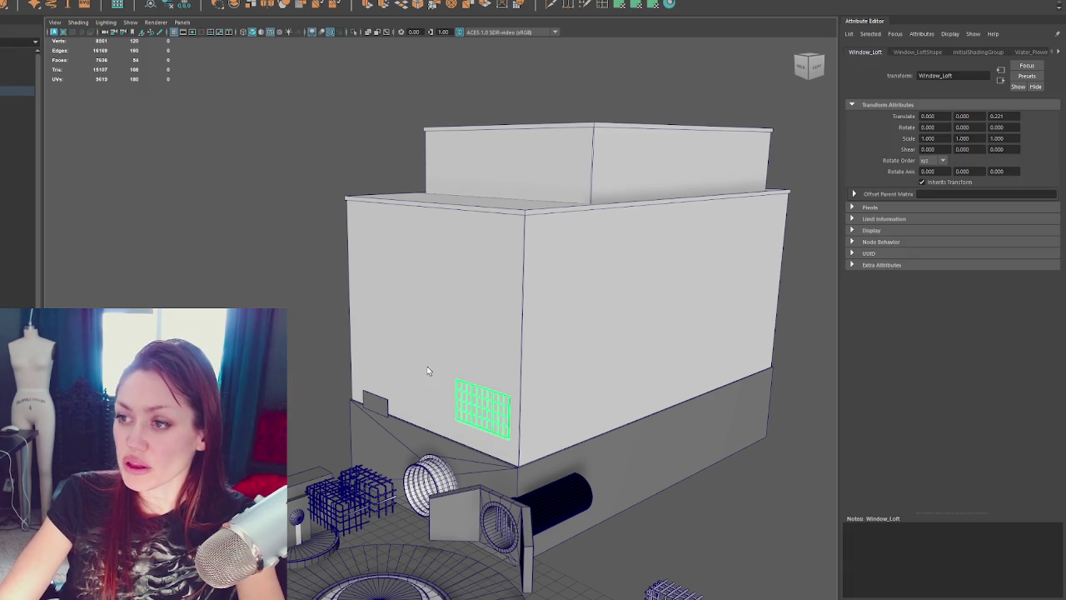
Step: Reselect Window_Loft and orbit lower to check its placement above the foundation
{"action": "left_click", "coordinate": [556, 397]}
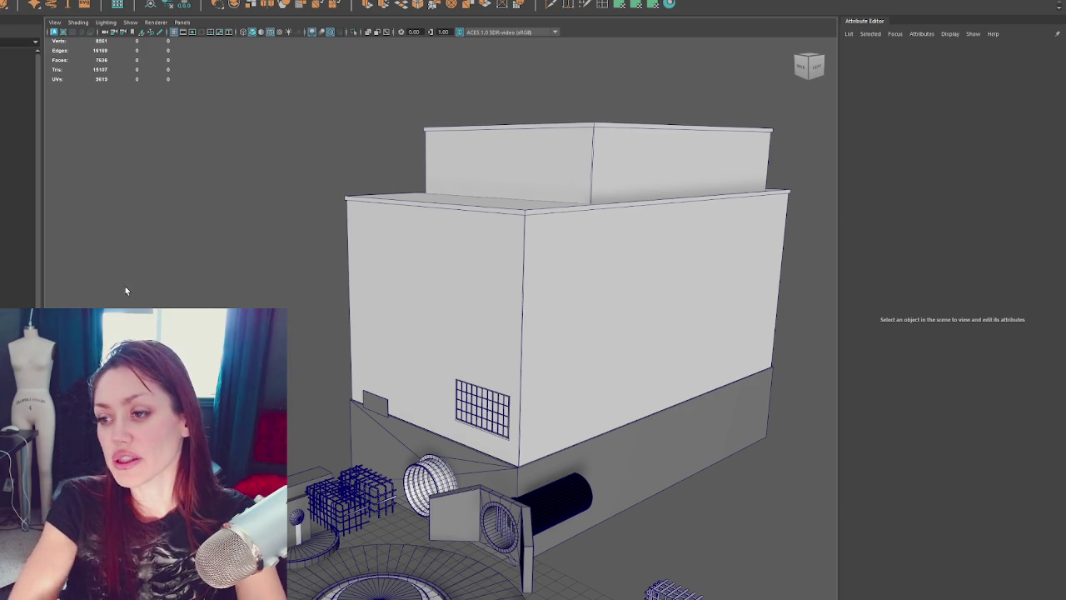
{"action": "left_click", "coordinate": [627, 338]}
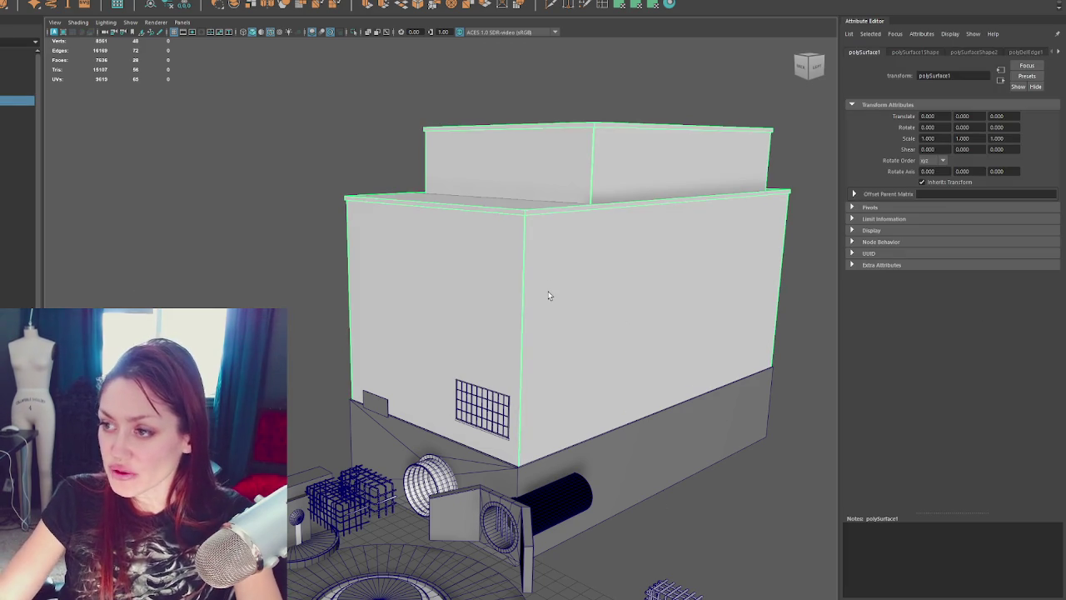
{"action": "mouse_move", "coordinate": [549, 295]}
{"action": "left_mouse_down", "text": "alt"}
{"action": "mouse_move", "coordinate": [528, 224]}
{"action": "mouse_move", "coordinate": [691, 255]}
{"action": "mouse_move", "coordinate": [626, 283]}
{"action": "mouse_move", "coordinate": [664, 267]}
{"action": "mouse_move", "coordinate": [753, 289]}
{"action": "mouse_move", "coordinate": [700, 288]}
{"action": "mouse_move", "coordinate": [708, 283]}
{"action": "mouse_move", "coordinate": [754, 329]}
{"action": "mouse_move", "coordinate": [744, 316]}
{"action": "mouse_move", "coordinate": [292, 291]}
{"action": "mouse_move", "coordinate": [459, 364]}
{"action": "mouse_move", "coordinate": [542, 359]}
{"action": "left_mouse_up", "text": "alt"}
{"action": "left_click", "coordinate": [292, 291]}
{"action": "left_click", "coordinate": [521, 421]}
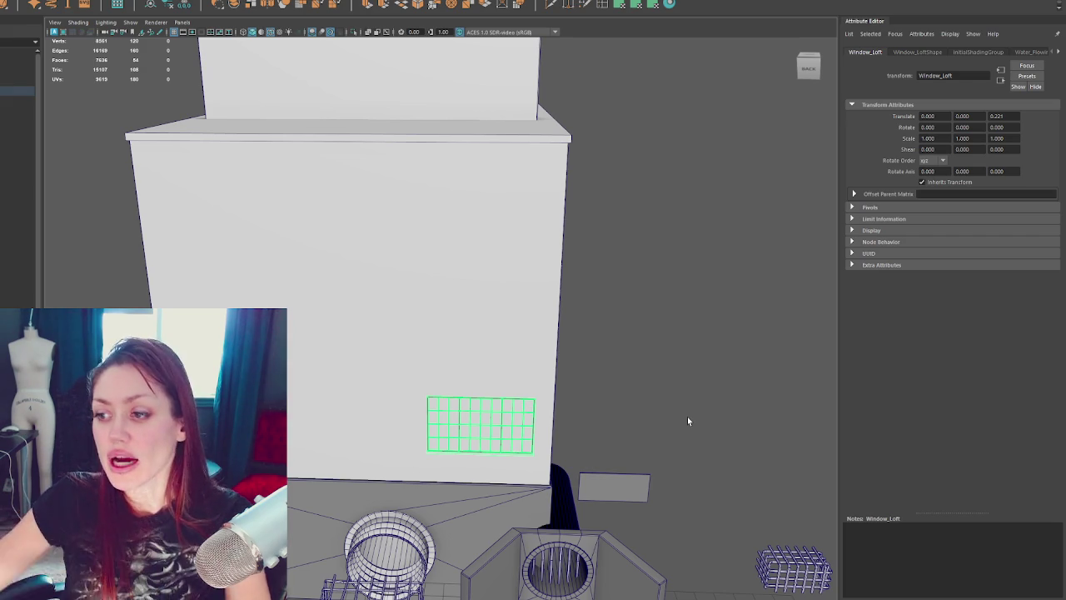
{"action": "mouse_move", "coordinate": [395, 481]}
{"action": "left_mouse_down", "text": "alt"}
{"action": "mouse_move", "coordinate": [379, 466]}
{"action": "mouse_move", "coordinate": [483, 240]}
{"action": "mouse_move", "coordinate": [633, 219]}
{"action": "mouse_move", "coordinate": [405, 230]}
{"action": "left_mouse_up", "text": "alt"}
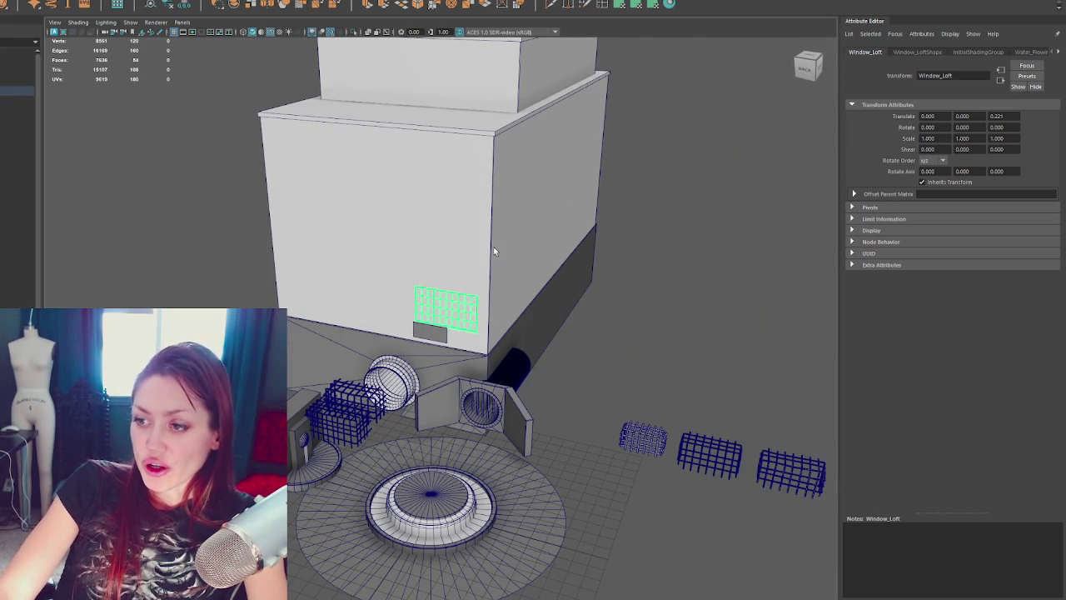
{"action": "left_click", "coordinate": [626, 321]}
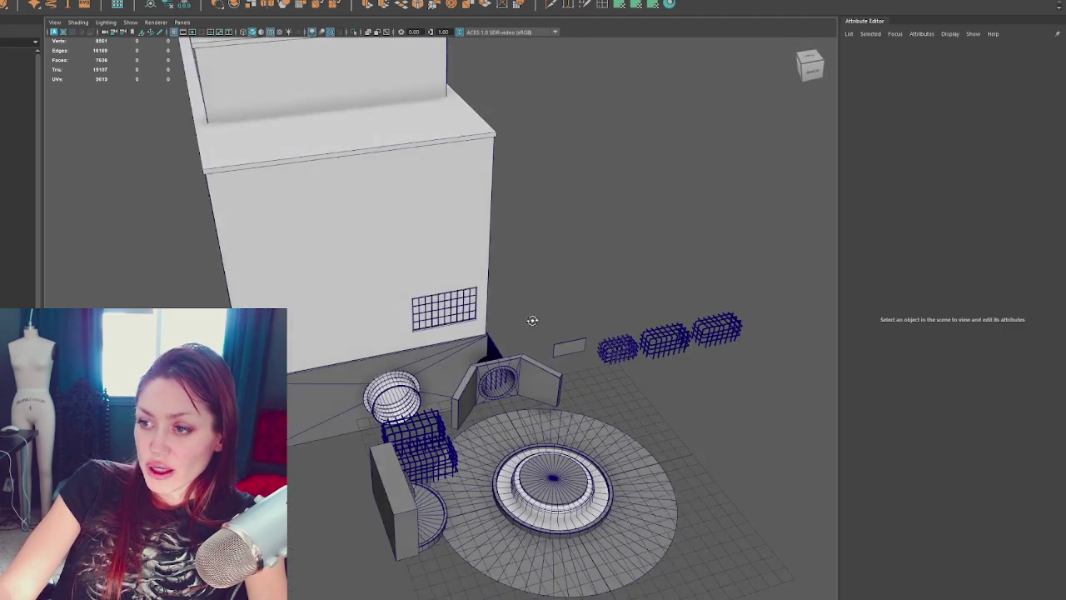
{"action": "left_click", "coordinate": [447, 310]}
{"action": "mouse_move", "coordinate": [444, 269]}
{"action": "left_mouse_down", "text": "alt"}
{"action": "mouse_move", "coordinate": [494, 217]}
{"action": "mouse_move", "coordinate": [378, 340]}
{"action": "left_mouse_up", "text": "alt"}
{"action": "scroll", "coordinate": [494, 217], "scroll_direction": "up", "scroll_amount": 3}
Step: Delete the small plain window pCube1 from the upper wall
{"action": "left_click", "coordinate": [389, 198]}
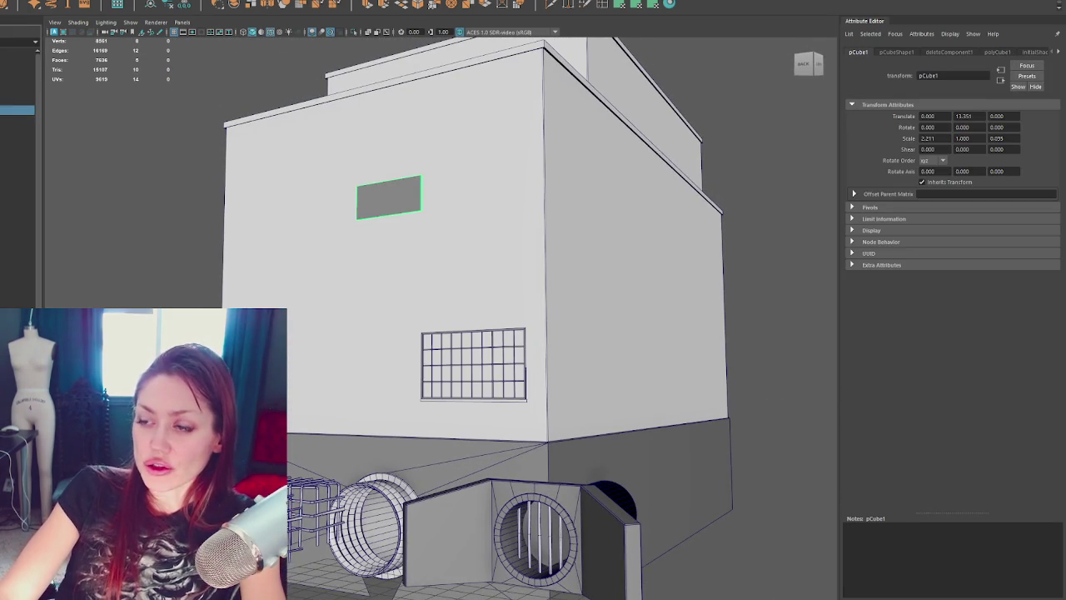
{"action": "key", "text": "Delete"}
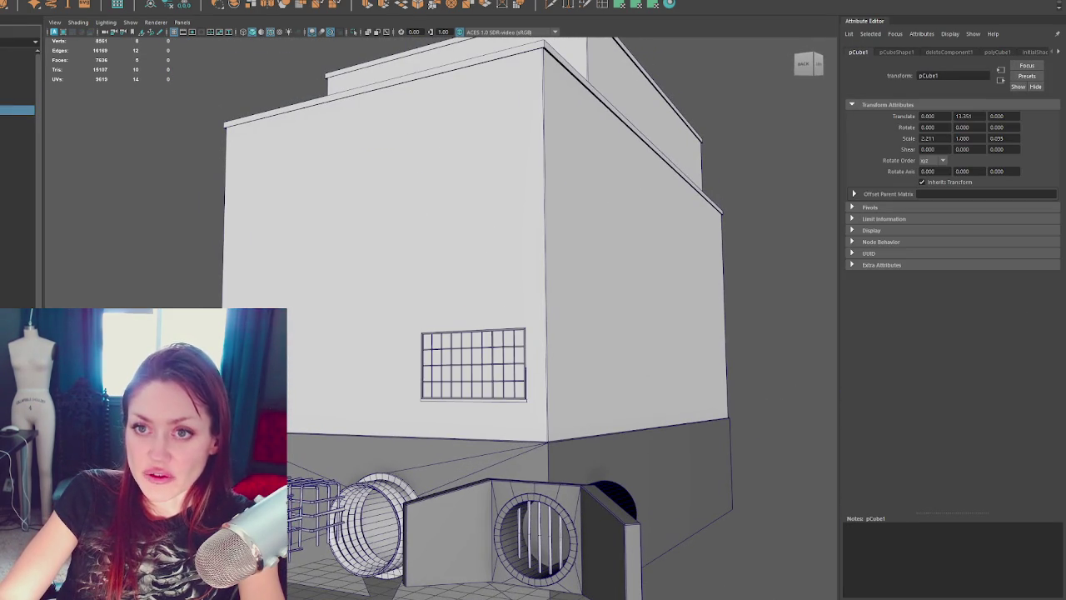
{"action": "left_click", "coordinate": [557, 234]}
{"action": "scroll", "coordinate": [583, 237], "scroll_direction": "down", "scroll_amount": 5}
{"action": "scroll", "coordinate": [613, 237], "scroll_direction": "up", "scroll_amount": 5}
Step: Select Sewer_Foundation and isolate it with Ctrl+1
{"action": "left_click_drag", "start_coordinate": [613, 242], "coordinate": [360, 394], "text": "alt"}
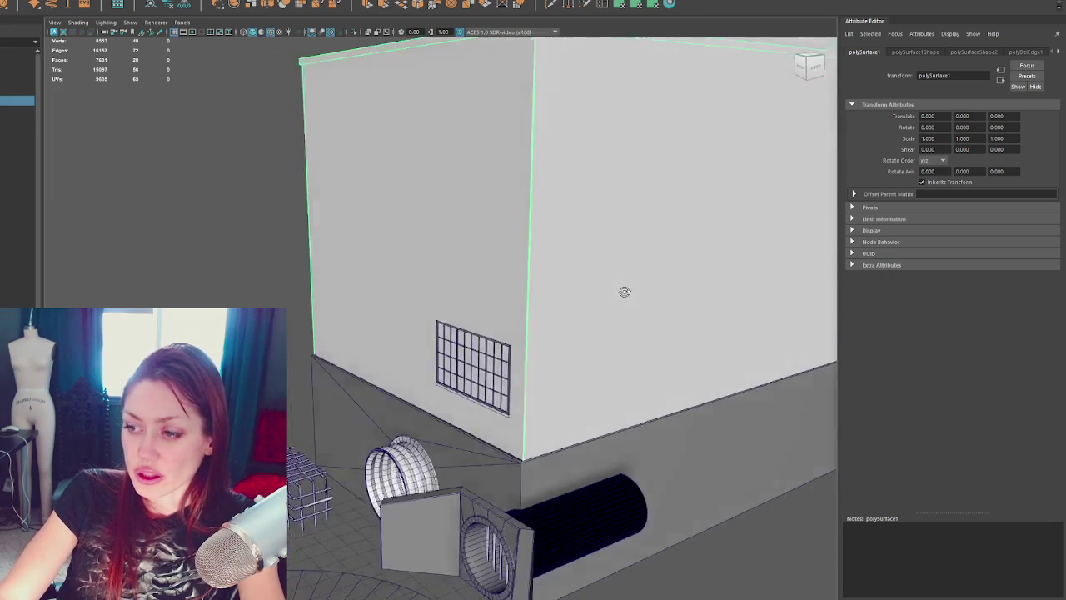
{"action": "left_click", "coordinate": [408, 398]}
{"action": "mouse_move", "coordinate": [688, 307]}
{"action": "left_mouse_down", "text": "alt"}
{"action": "mouse_move", "coordinate": [562, 305]}
{"action": "mouse_move", "coordinate": [591, 319]}
{"action": "left_mouse_up", "text": "alt"}
{"action": "key", "text": "ctrl+1"}
{"action": "mouse_move", "coordinate": [585, 378]}
{"action": "left_mouse_down", "text": "alt"}
{"action": "mouse_move", "coordinate": [564, 245]}
{"action": "mouse_move", "coordinate": [389, 263]}
{"action": "left_mouse_up", "text": "alt"}
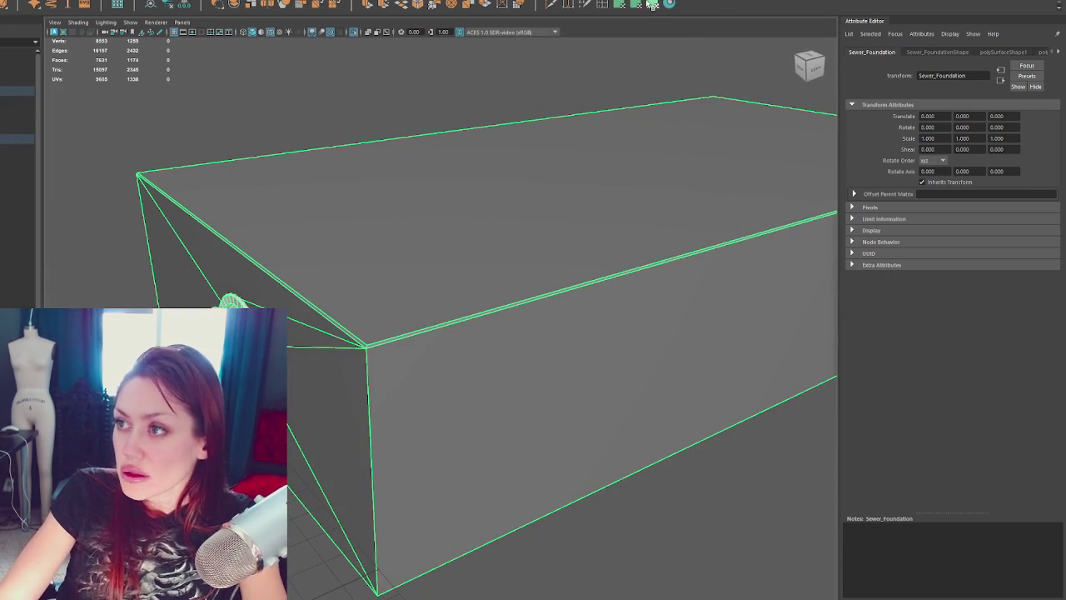
Step: Insert a thin edge loop along the sewer foundation's top rim
{"action": "double_click", "coordinate": [613, 4]}
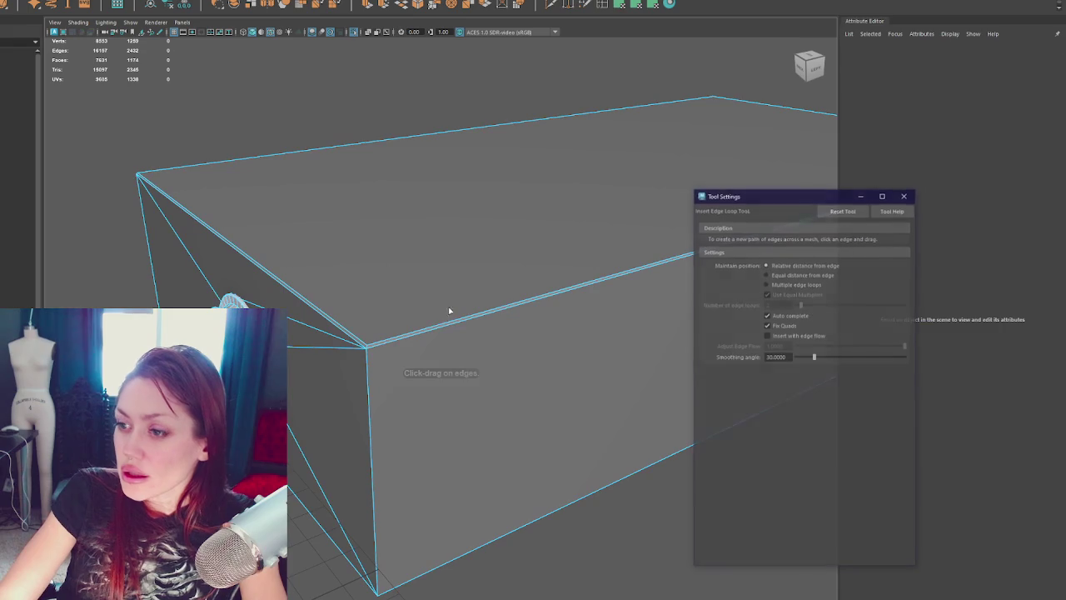
{"action": "left_click", "coordinate": [371, 350]}
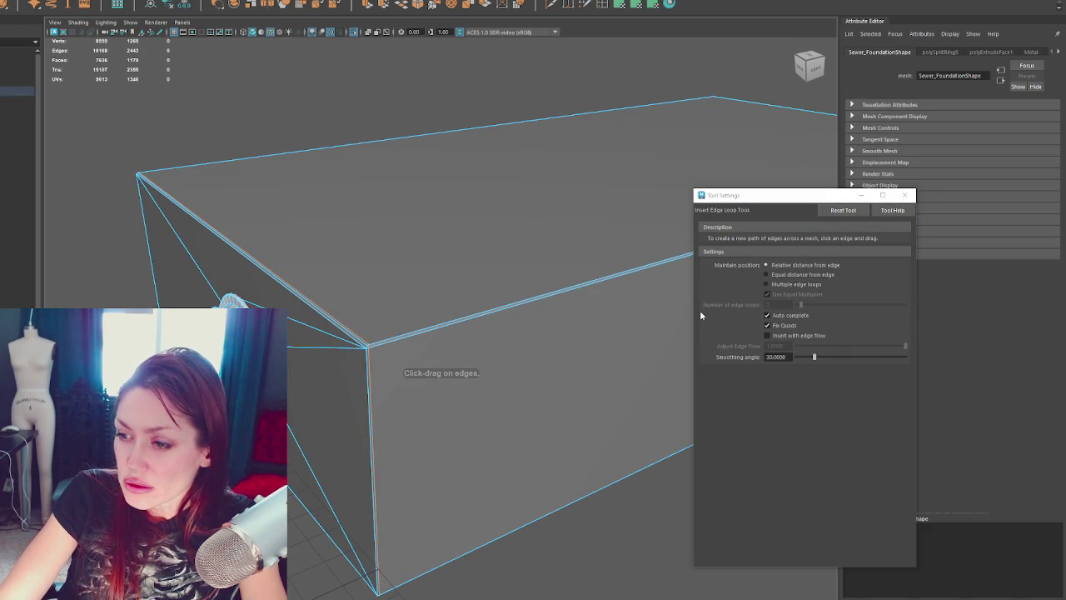
{"action": "scroll", "coordinate": [388, 214], "scroll_direction": "up", "scroll_amount": 1}
{"action": "scroll", "coordinate": [372, 257], "scroll_direction": "up", "scroll_amount": 1}
{"action": "scroll", "coordinate": [417, 227], "scroll_direction": "up", "scroll_amount": 2}
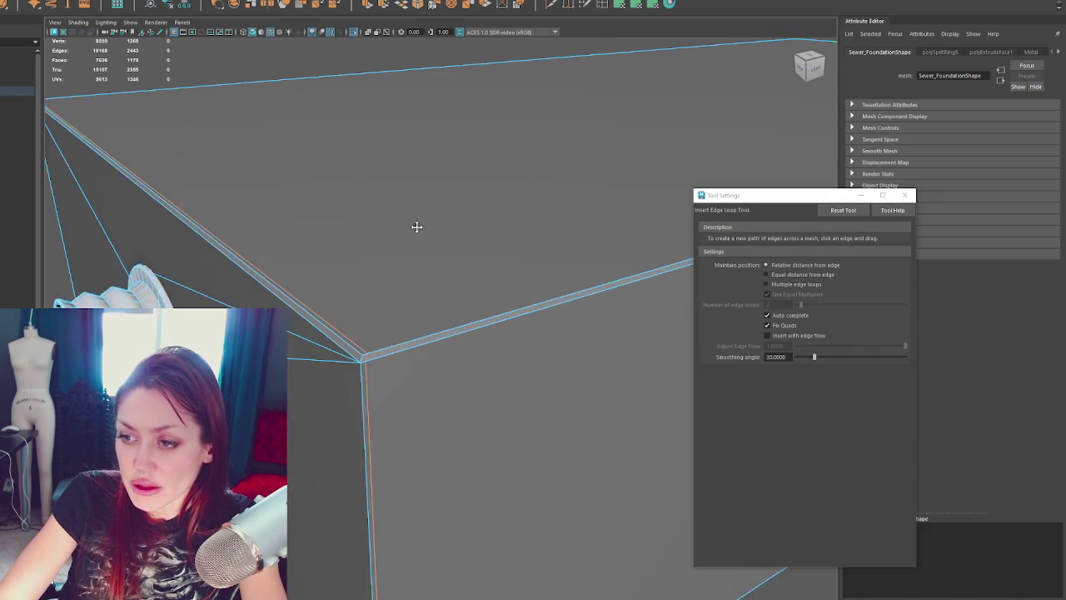
{"action": "scroll", "coordinate": [417, 227], "scroll_direction": "down", "scroll_amount": 3}
Step: Multi-Cut new edges at the corner, then delete the stray edge near the box corner
{"action": "key", "text": "q"}
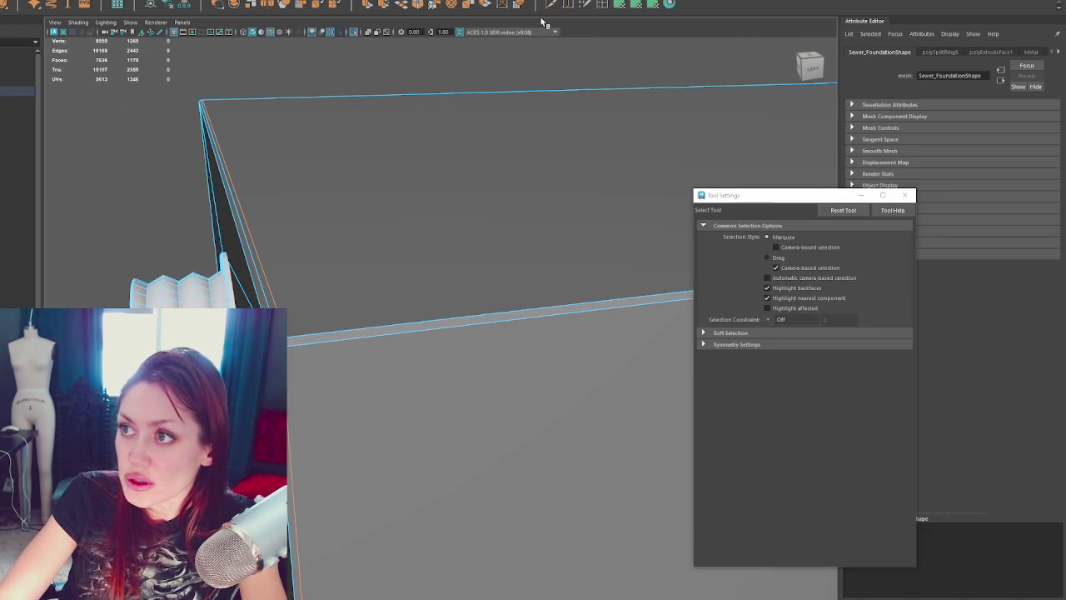
{"action": "key", "text": "ctrl+shift+x"}
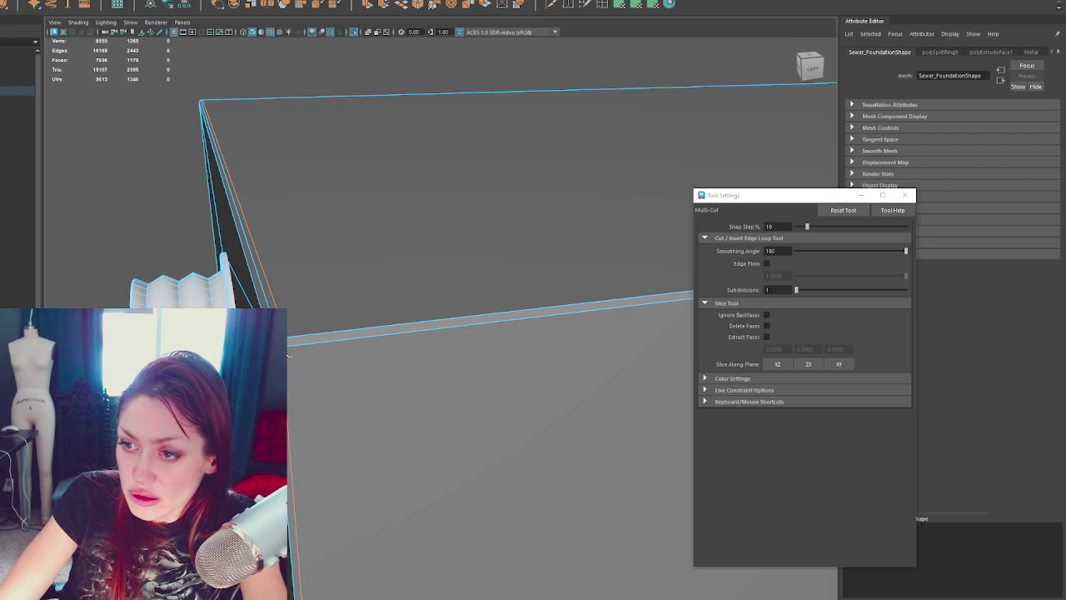
{"action": "mouse_move", "coordinate": [541, 300]}
{"action": "left_mouse_down", "text": "alt"}
{"action": "mouse_move", "coordinate": [369, 255]}
{"action": "mouse_move", "coordinate": [457, 254]}
{"action": "mouse_move", "coordinate": [388, 341]}
{"action": "mouse_move", "coordinate": [469, 278]}
{"action": "mouse_move", "coordinate": [504, 269]}
{"action": "mouse_move", "coordinate": [470, 316]}
{"action": "mouse_move", "coordinate": [370, 406]}
{"action": "left_mouse_up", "text": "alt"}
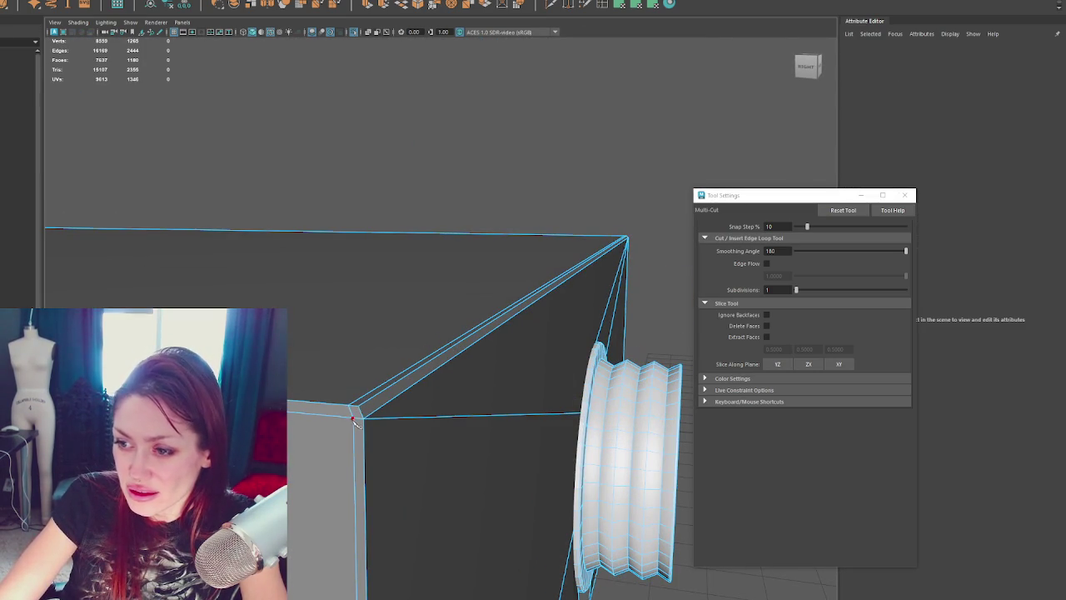
{"action": "key", "text": "q"}
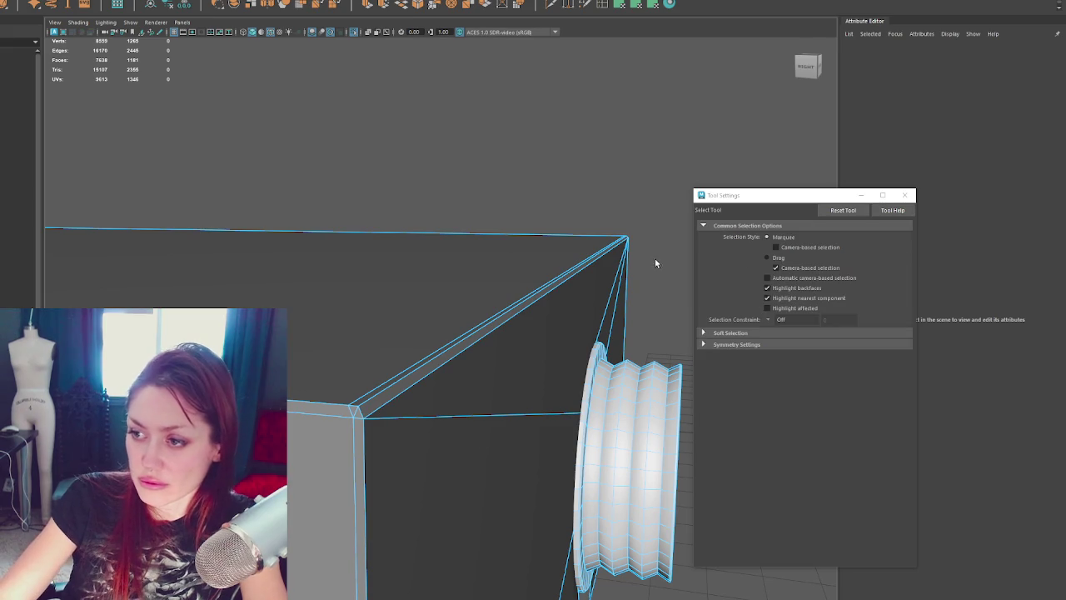
{"action": "left_click", "coordinate": [395, 377]}
{"action": "key", "text": "ctrl+Delete"}
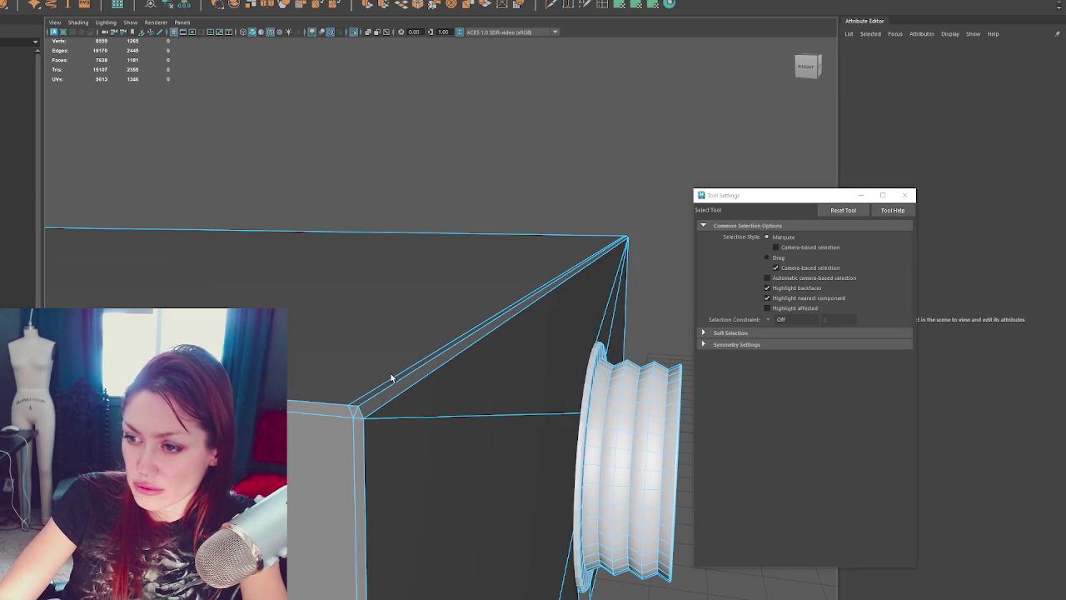
Step: Nudge the box-corner edges, including the vertical corner edge, with the Move tool
{"action": "left_click_drag", "start_coordinate": [419, 363], "coordinate": [377, 223], "text": "alt"}
{"action": "left_click_drag", "start_coordinate": [237, 253], "coordinate": [293, 300], "text": "alt"}
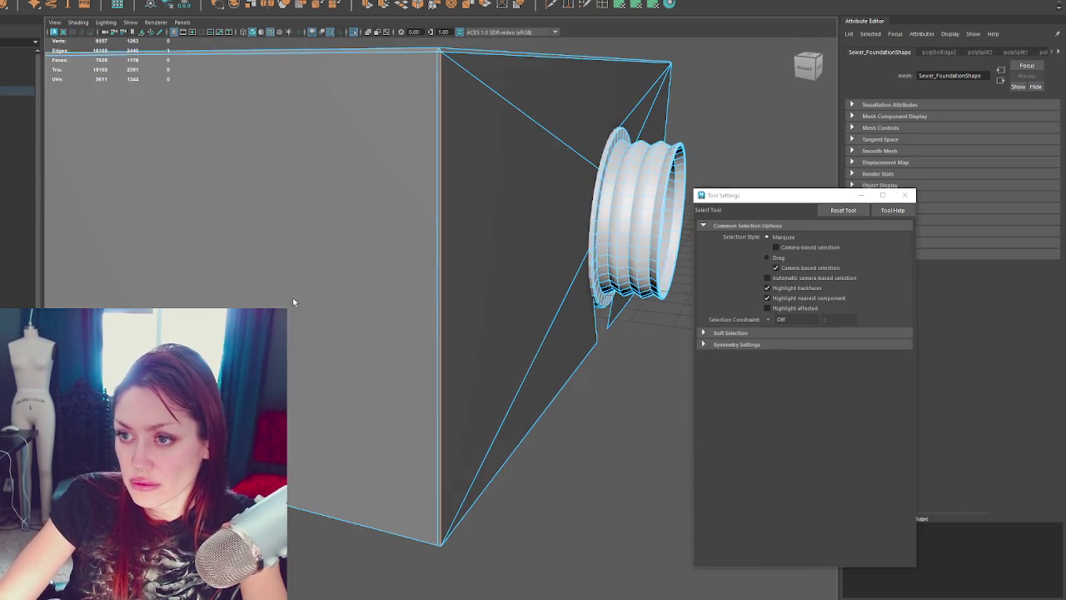
{"action": "right_click_drag", "start_coordinate": [292, 300], "coordinate": [464, 341], "text": "alt"}
{"action": "scroll", "coordinate": [464, 338], "scroll_direction": "up", "scroll_amount": 3}
{"action": "left_click", "coordinate": [421, 334]}
{"action": "key", "text": "w"}
{"action": "mouse_move", "coordinate": [421, 335]}
{"action": "left_mouse_down"}
{"action": "mouse_move", "coordinate": [410, 524]}
{"action": "mouse_move", "coordinate": [347, 441]}
{"action": "left_mouse_up"}
{"action": "scroll", "coordinate": [376, 520], "scroll_direction": "up", "scroll_amount": 2}
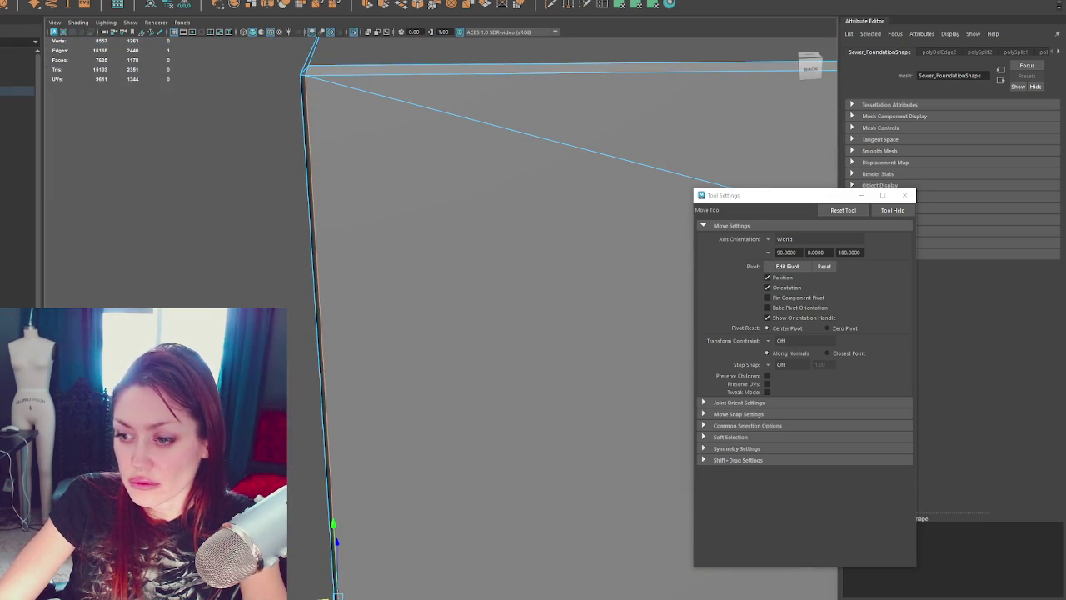
{"action": "mouse_move", "coordinate": [337, 594]}
{"action": "left_mouse_down", "text": "alt"}
{"action": "mouse_move", "coordinate": [181, 244]}
{"action": "mouse_move", "coordinate": [481, 200]}
{"action": "mouse_move", "coordinate": [282, 268]}
{"action": "left_mouse_up", "text": "alt"}
{"action": "left_click", "coordinate": [445, 238]}
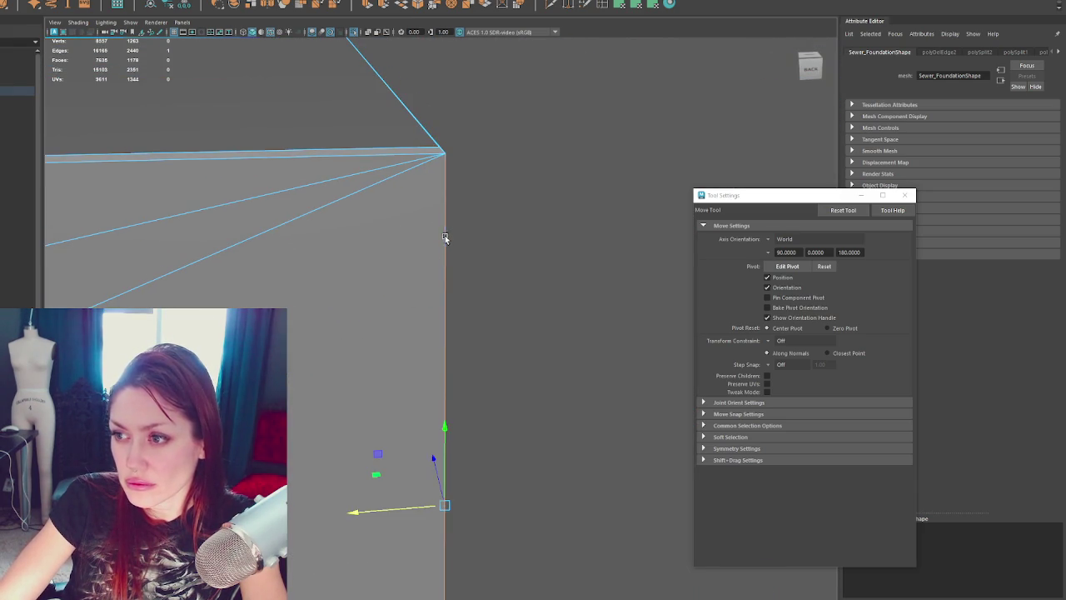
{"action": "middle_click_drag", "start_coordinate": [417, 491], "coordinate": [404, 491]}
Step: Bevel the selected corner edge at a 0.5 fraction with 1 segment
{"action": "mouse_move", "coordinate": [404, 492]}
{"action": "left_mouse_down", "text": "alt"}
{"action": "mouse_move", "coordinate": [416, 459]}
{"action": "mouse_move", "coordinate": [468, 434]}
{"action": "mouse_move", "coordinate": [369, 307]}
{"action": "mouse_move", "coordinate": [626, 136]}
{"action": "left_mouse_up", "text": "alt"}
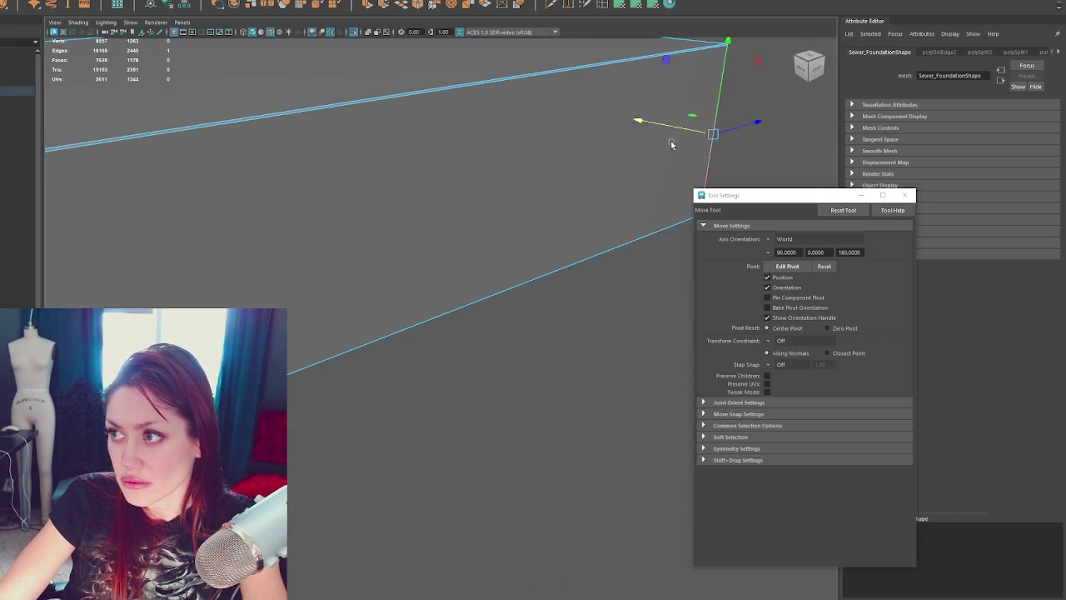
{"action": "key", "text": "f"}
{"action": "scroll", "coordinate": [479, 229], "scroll_direction": "down", "scroll_amount": 3}
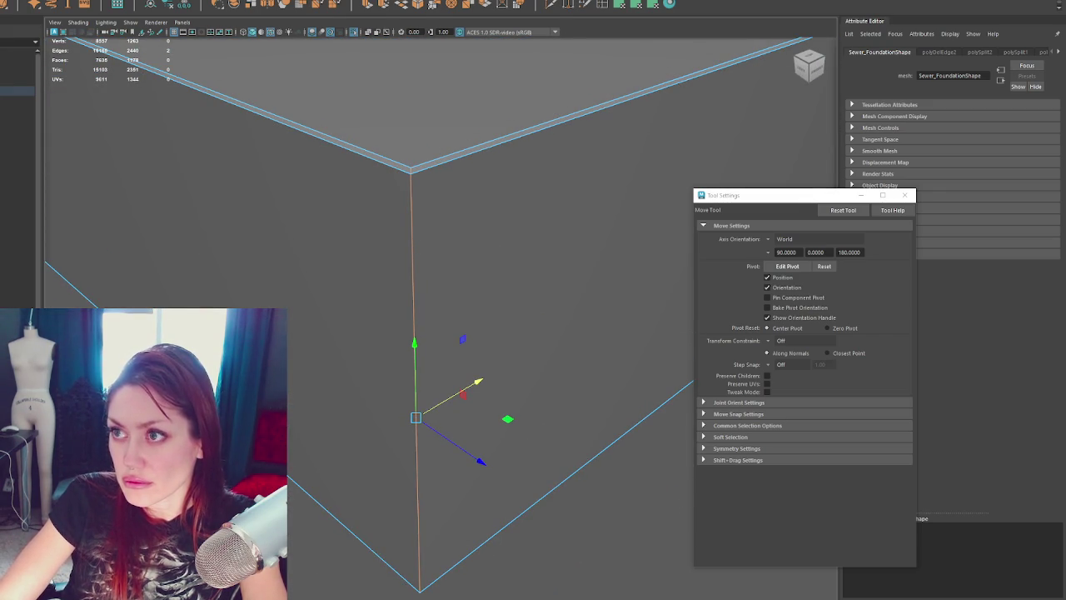
{"action": "left_click", "coordinate": [423, 4]}
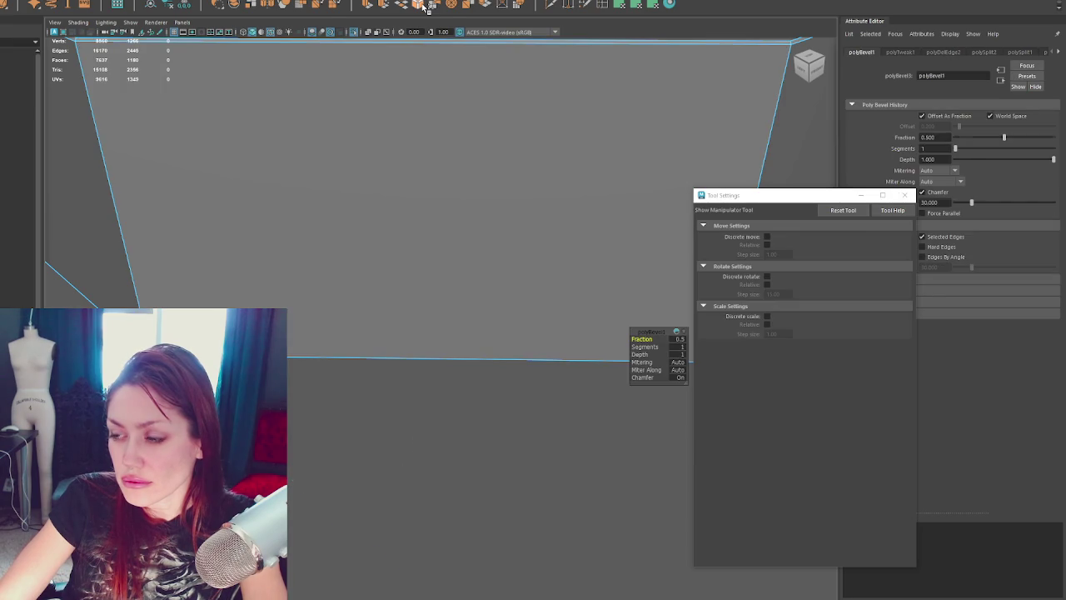
Step: Undo the bevel and insert an edge loop beside the foundation's corner
{"action": "key", "text": "ctrl+z"}
{"action": "left_click", "coordinate": [440, 219]}
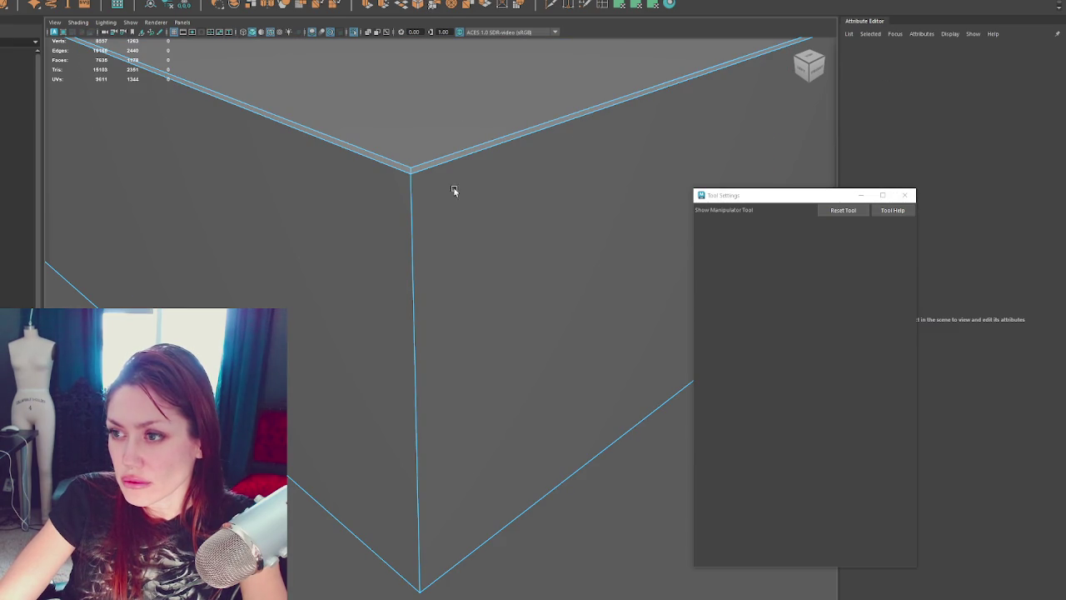
{"action": "right_click_drag", "start_coordinate": [397, 136], "coordinate": [409, 169], "text": "shift"}
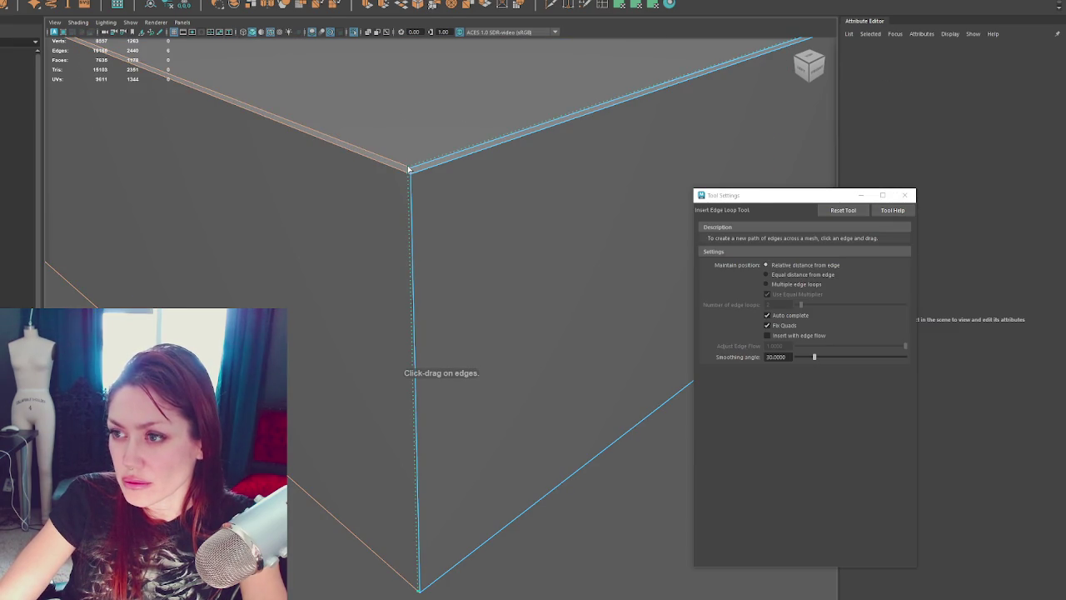
{"action": "left_click_drag", "start_coordinate": [409, 169], "coordinate": [436, 212]}
{"action": "right_click", "coordinate": [416, 179], "text": "shift"}
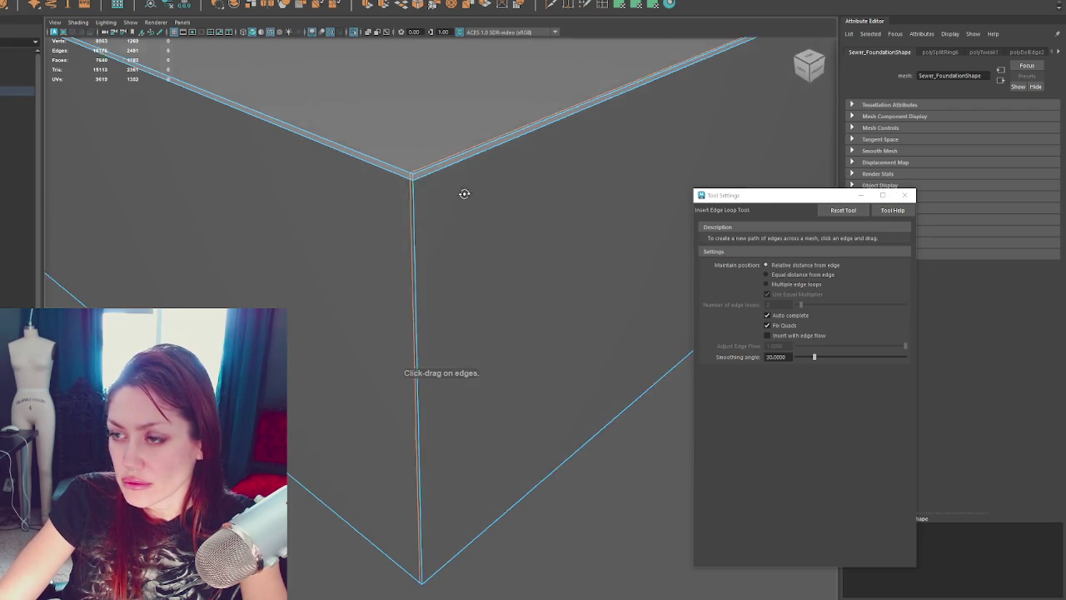
Step: Shift the corner's vertical edge sideways along X
{"action": "right_click_drag", "start_coordinate": [493, 194], "coordinate": [449, 225], "text": "shift"}
{"action": "key", "text": "w"}
{"action": "mouse_move", "coordinate": [473, 219]}
{"action": "left_mouse_down"}
{"action": "mouse_move", "coordinate": [448, 442]}
{"action": "mouse_move", "coordinate": [674, 307]}
{"action": "mouse_move", "coordinate": [239, 248]}
{"action": "mouse_move", "coordinate": [295, 231]}
{"action": "mouse_move", "coordinate": [161, 252]}
{"action": "left_mouse_up"}
{"action": "left_click", "coordinate": [127, 257]}
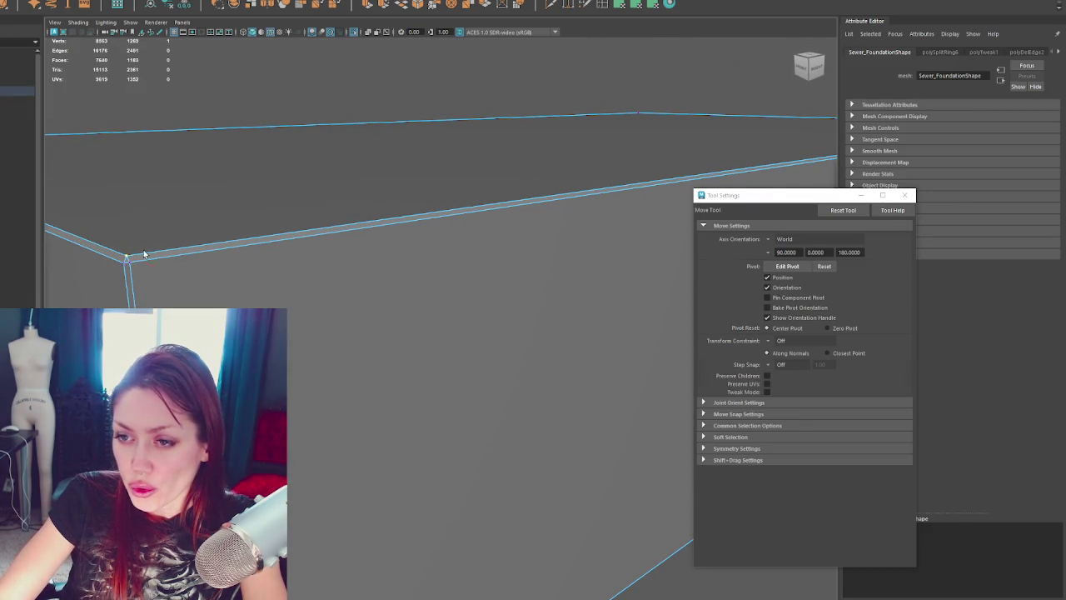
Step: Merge the stray corner vertices of the foundation with Merge to Center
{"action": "key", "text": "q"}
{"action": "left_click_drag", "start_coordinate": [144, 255], "coordinate": [262, 248], "text": "alt"}
{"action": "left_click", "coordinate": [50, 1]}
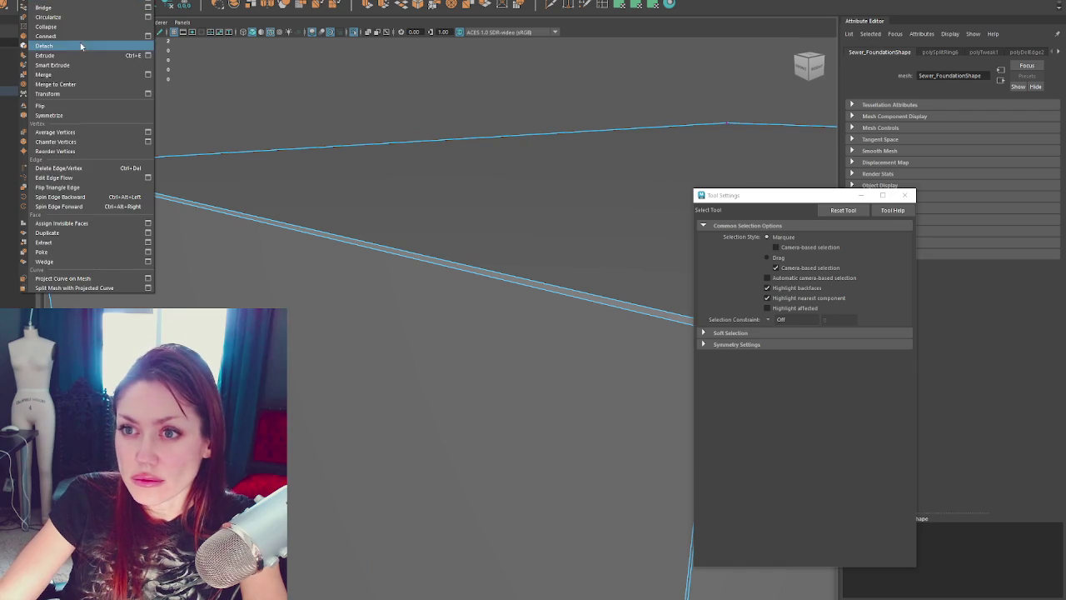
{"action": "left_click", "coordinate": [55, 84]}
{"action": "mouse_move", "coordinate": [442, 162]}
{"action": "left_mouse_down", "text": "alt"}
{"action": "mouse_move", "coordinate": [442, 207]}
{"action": "mouse_move", "coordinate": [348, 350]}
{"action": "left_mouse_up", "text": "alt"}
{"action": "left_click", "coordinate": [50, 1]}
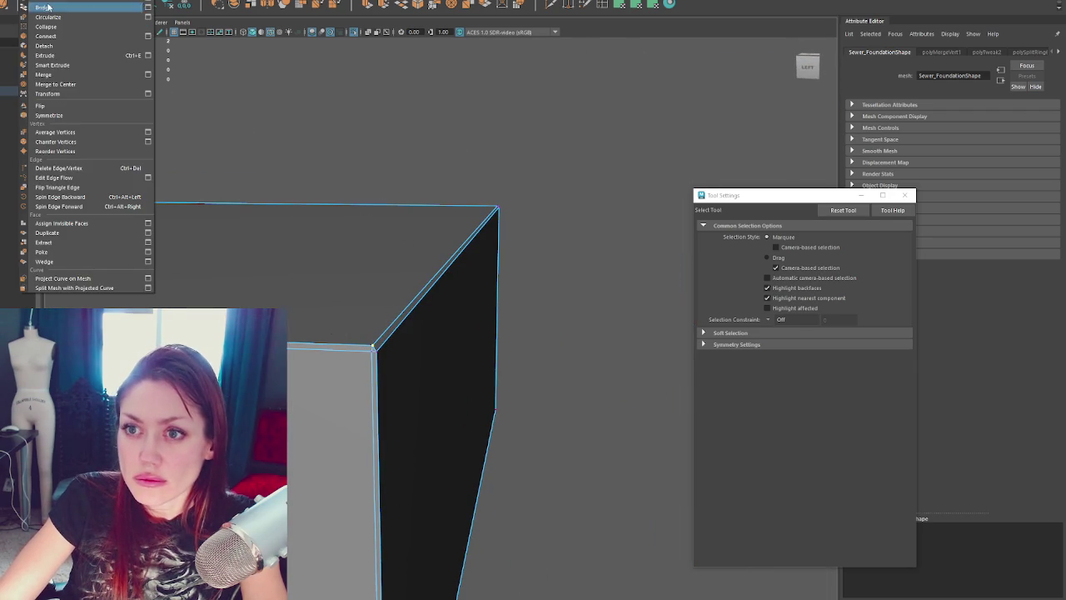
{"action": "left_click", "coordinate": [68, 79]}
{"action": "left_click", "coordinate": [267, 114]}
Step: Straighten the foundation's vertical corner edge by moving it slightly right
{"action": "mouse_move", "coordinate": [267, 114]}
{"action": "left_mouse_down", "text": "alt"}
{"action": "mouse_move", "coordinate": [75, 203]}
{"action": "mouse_move", "coordinate": [361, 158]}
{"action": "mouse_move", "coordinate": [367, 217]}
{"action": "mouse_move", "coordinate": [378, 186]}
{"action": "left_mouse_up", "text": "alt"}
{"action": "right_click_drag", "start_coordinate": [378, 186], "coordinate": [399, 176]}
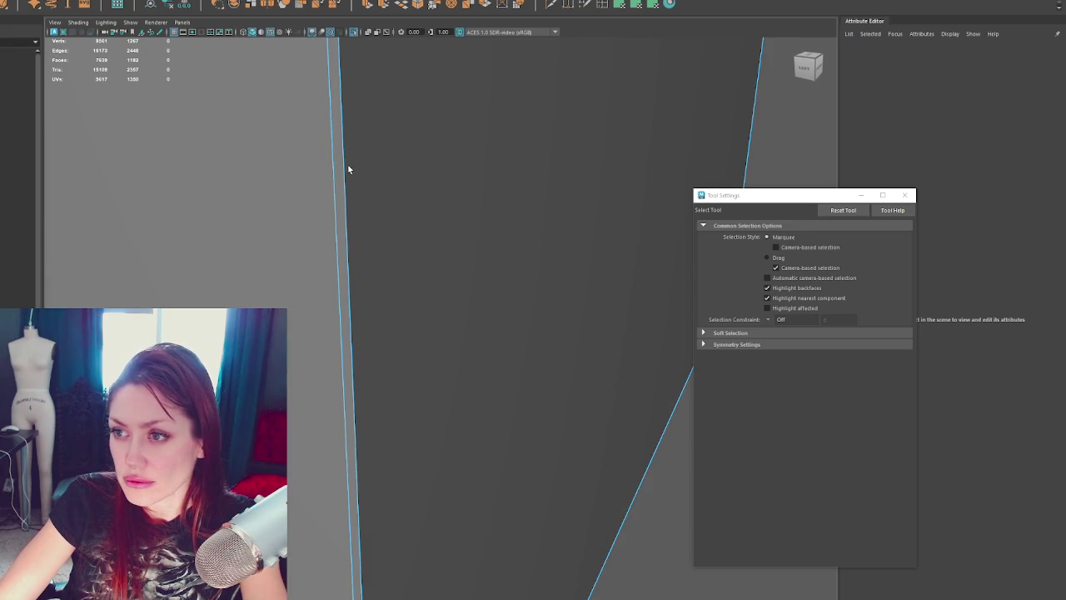
{"action": "scroll", "coordinate": [350, 169], "scroll_direction": "down", "scroll_amount": 2}
{"action": "mouse_move", "coordinate": [352, 169]}
{"action": "left_mouse_down", "text": "alt"}
{"action": "mouse_move", "coordinate": [436, 207]}
{"action": "mouse_move", "coordinate": [441, 223]}
{"action": "left_mouse_up", "text": "alt"}
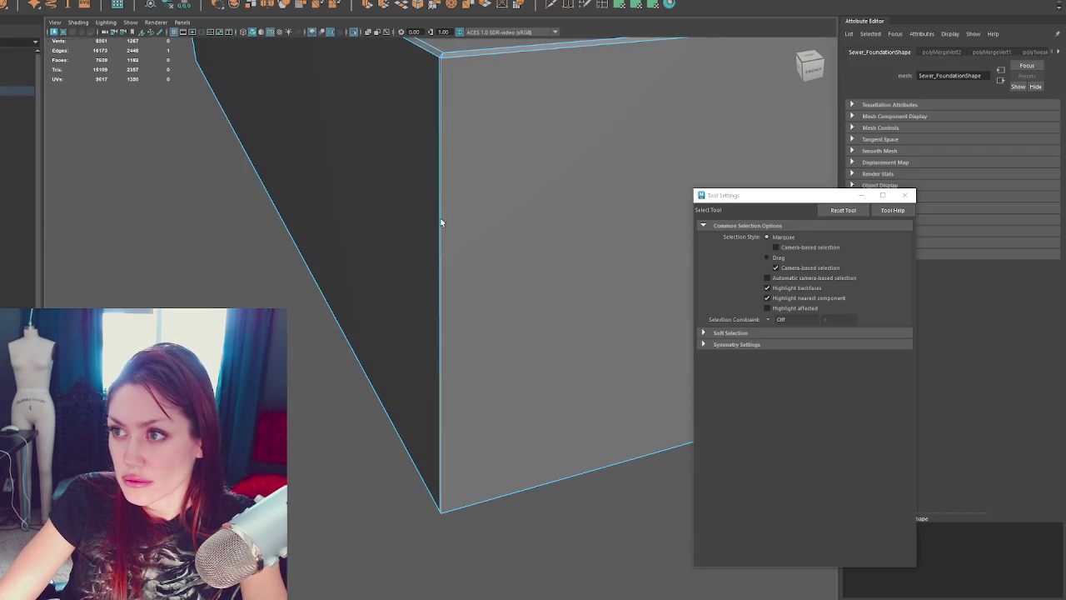
{"action": "key", "text": "w"}
{"action": "left_click_drag", "start_coordinate": [476, 317], "coordinate": [478, 318]}
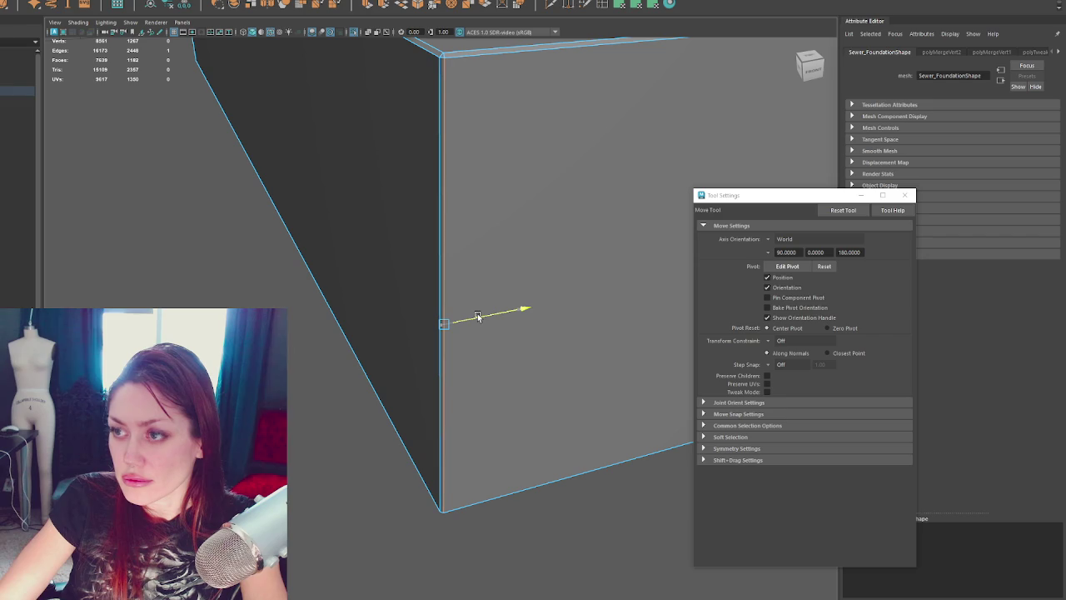
Step: Select the whole foundation box and tumble out to view the building from behind
{"action": "mouse_move", "coordinate": [503, 244]}
{"action": "left_mouse_down", "text": "alt"}
{"action": "mouse_move", "coordinate": [542, 188]}
{"action": "mouse_move", "coordinate": [425, 221]}
{"action": "mouse_move", "coordinate": [435, 227]}
{"action": "left_mouse_up", "text": "alt"}
{"action": "mouse_move", "coordinate": [483, 311]}
{"action": "left_mouse_down", "text": "alt"}
{"action": "mouse_move", "coordinate": [444, 305]}
{"action": "mouse_move", "coordinate": [475, 200]}
{"action": "left_mouse_up", "text": "alt"}
{"action": "left_click", "coordinate": [475, 199]}
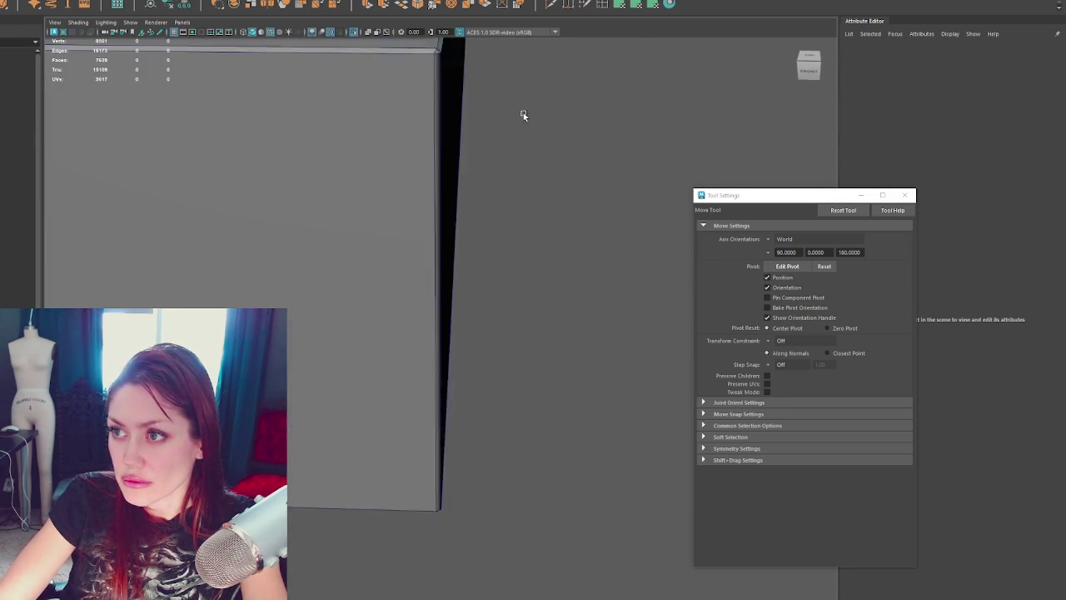
{"action": "left_click_drag", "start_coordinate": [523, 113], "coordinate": [409, 126], "text": "alt"}
{"action": "left_click", "coordinate": [409, 125]}
{"action": "right_click_drag", "start_coordinate": [529, 102], "coordinate": [634, 150], "text": "shift"}
{"action": "mouse_move", "coordinate": [690, 131]}
{"action": "left_mouse_down", "text": "alt"}
{"action": "mouse_move", "coordinate": [548, 117]}
{"action": "mouse_move", "coordinate": [466, 200]}
{"action": "left_mouse_up", "text": "alt"}
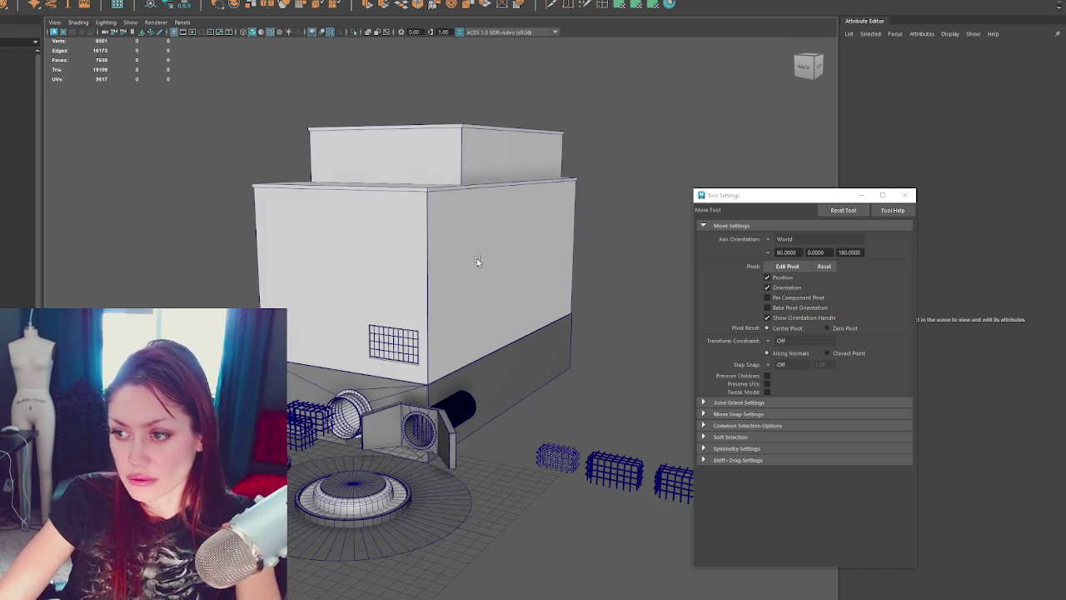
Step: Select the sewer foundation and display its UVs with the checker pattern
{"action": "left_click", "coordinate": [499, 317]}
{"action": "left_click", "coordinate": [218, 1]}
{"action": "left_click", "coordinate": [239, 184]}
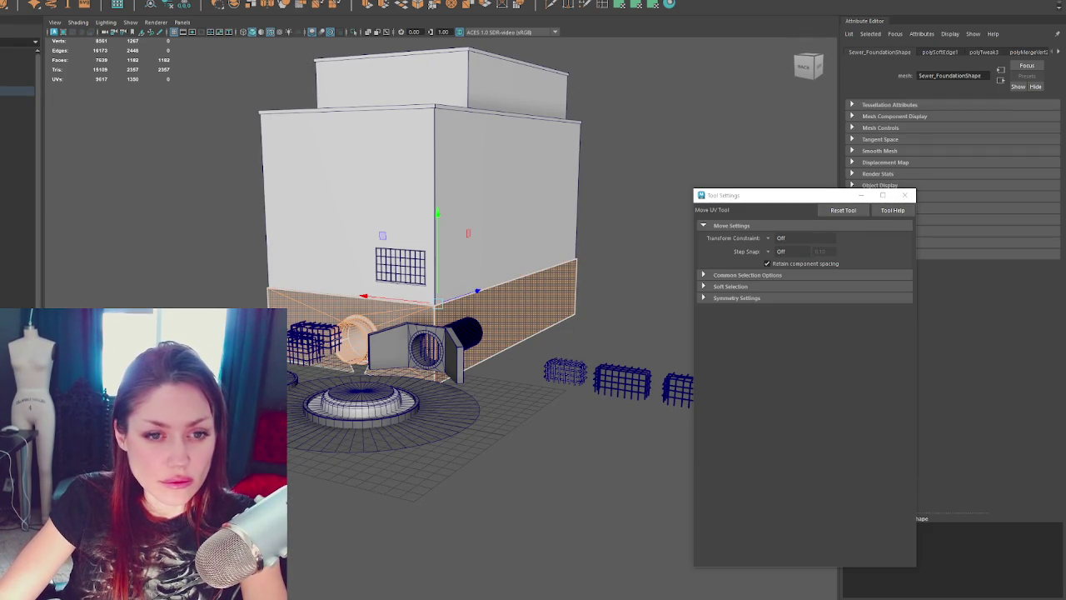
{"action": "left_click", "coordinate": [359, 190]}
{"action": "key", "text": "w"}
{"action": "key", "text": "ctrl+z"}
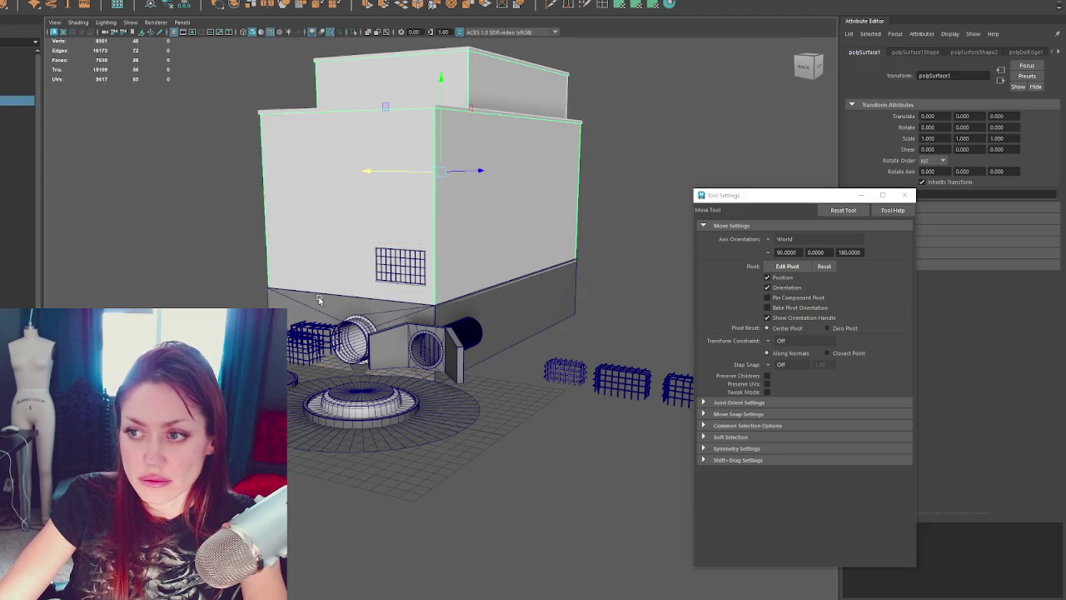
{"action": "key", "text": "ctrl+z"}
{"action": "key", "text": "ctrl+z"}
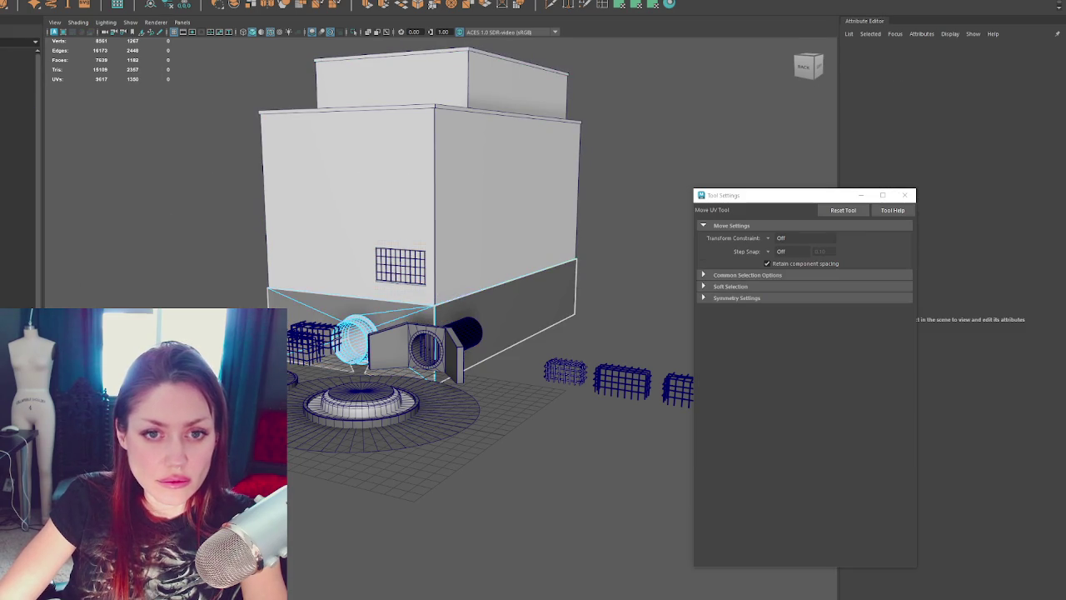
{"action": "key", "text": "ctrl+z"}
{"action": "key", "text": "ctrl+z"}
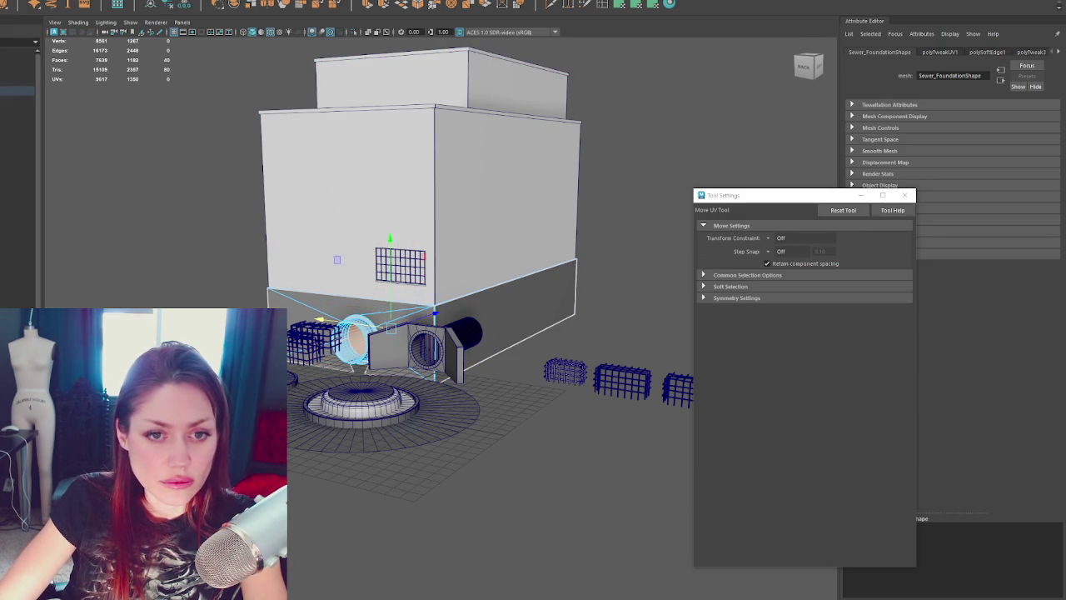
{"action": "key", "text": "shift+z"}
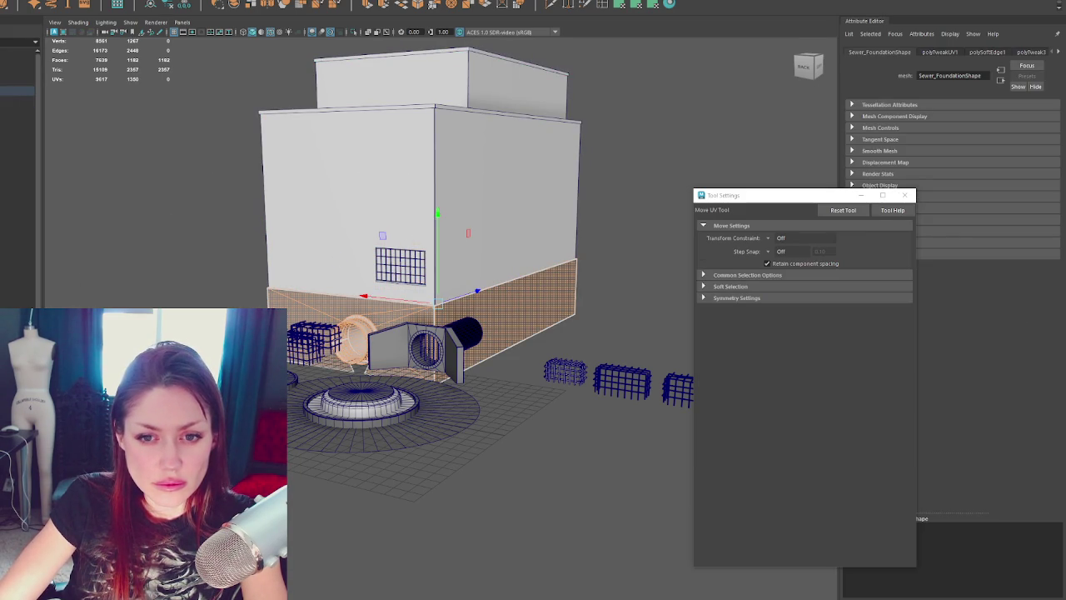
{"action": "key", "text": "ctrl+z"}
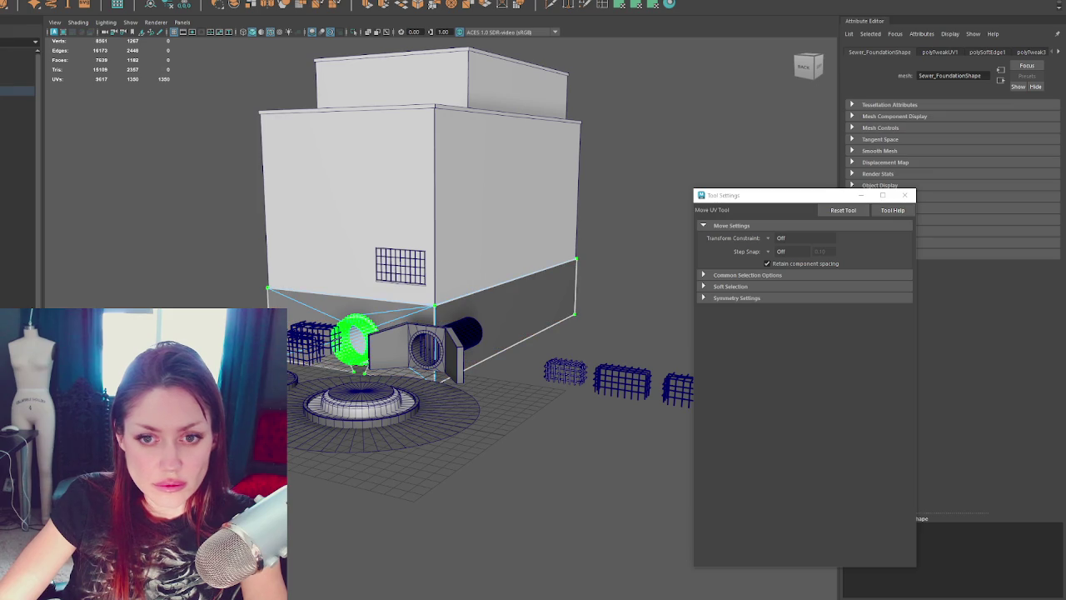
{"action": "key", "text": "w"}
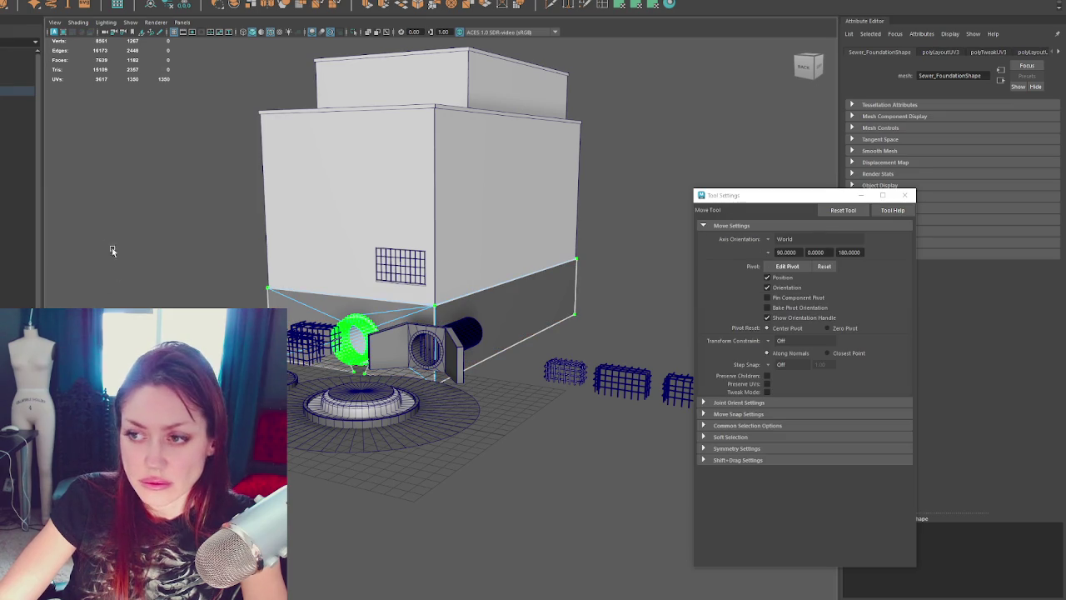
Step: Select the main block's right-hand and left front wall faces
{"action": "left_click", "coordinate": [236, 164]}
{"action": "left_click", "coordinate": [340, 197]}
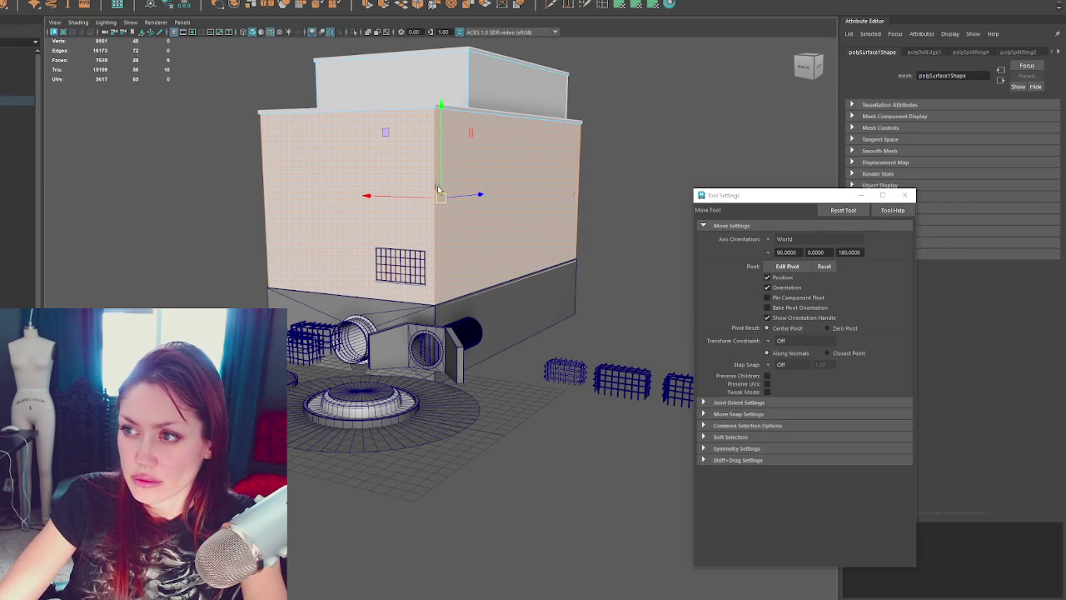
{"action": "right_click_drag", "start_coordinate": [613, 174], "coordinate": [533, 162]}
{"action": "left_click", "coordinate": [504, 162]}
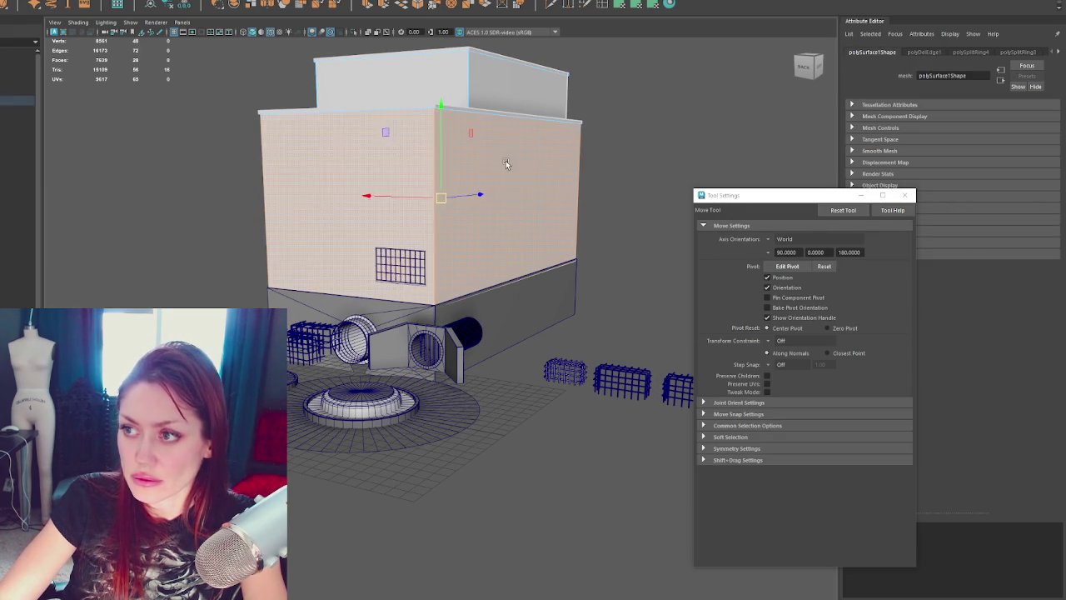
{"action": "left_click", "coordinate": [275, 208], "text": "shift"}
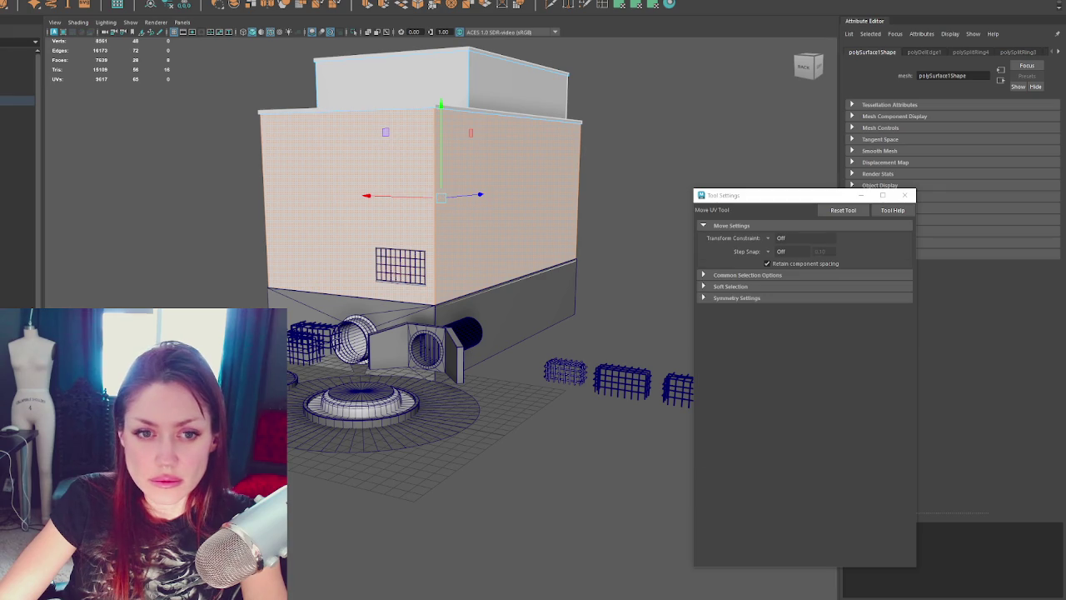
Step: Tweak the wall UVs, then select the upper box's front and top faces
{"action": "left_click_drag", "start_coordinate": [442, 196], "coordinate": [450, 195]}
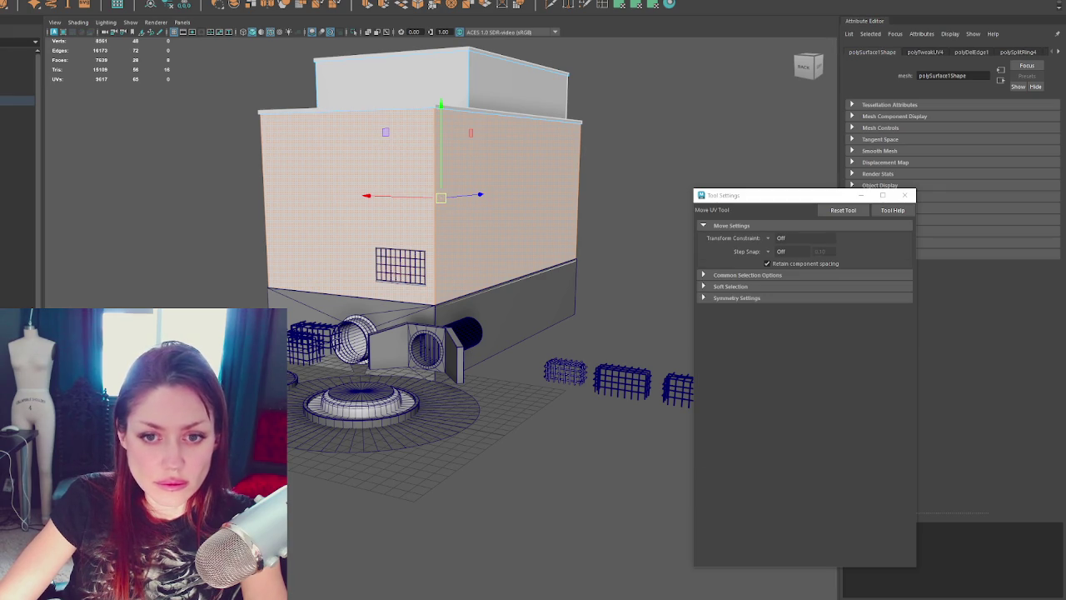
{"action": "left_click", "coordinate": [392, 83]}
{"action": "left_click", "coordinate": [499, 63], "text": "shift"}
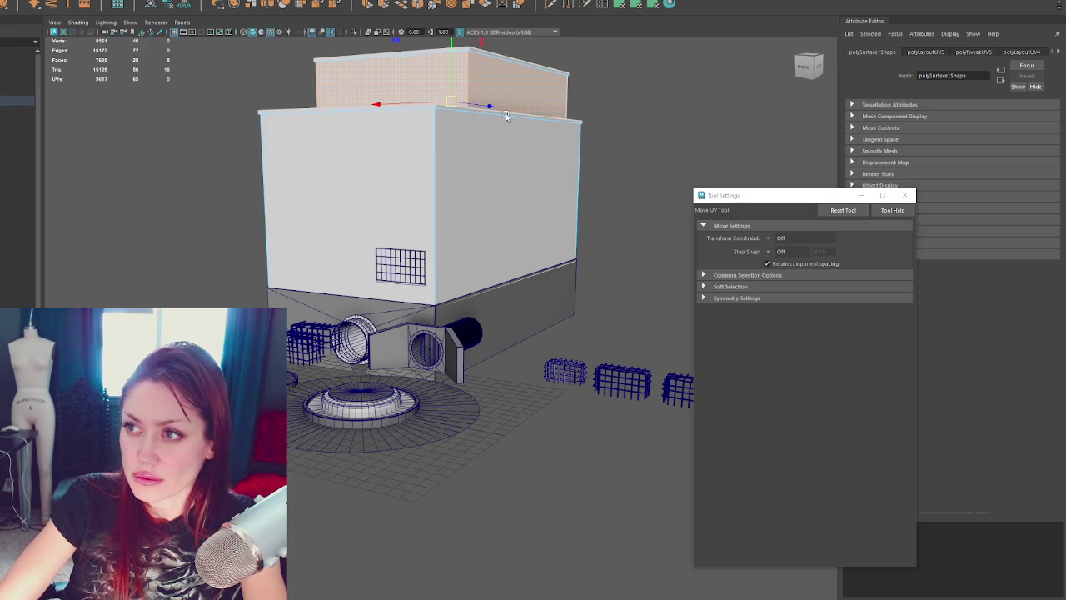
{"action": "key", "text": "F8"}
{"action": "left_click_drag", "start_coordinate": [508, 117], "coordinate": [591, 100], "text": "alt"}
{"action": "left_click", "coordinate": [476, 173]}
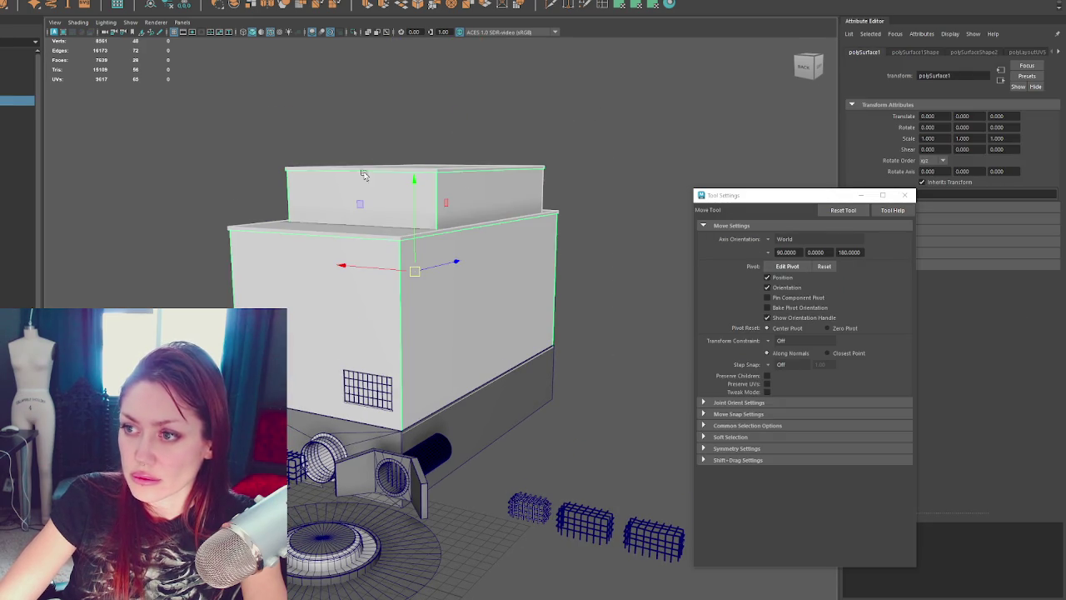
Step: Apply a planar UV projection to the upper box, 19.590 wide by 36.823 high
{"action": "key", "text": "F10"}
{"action": "left_click", "coordinate": [406, 166]}
{"action": "right_click_drag", "start_coordinate": [557, 87], "coordinate": [557, 87]}
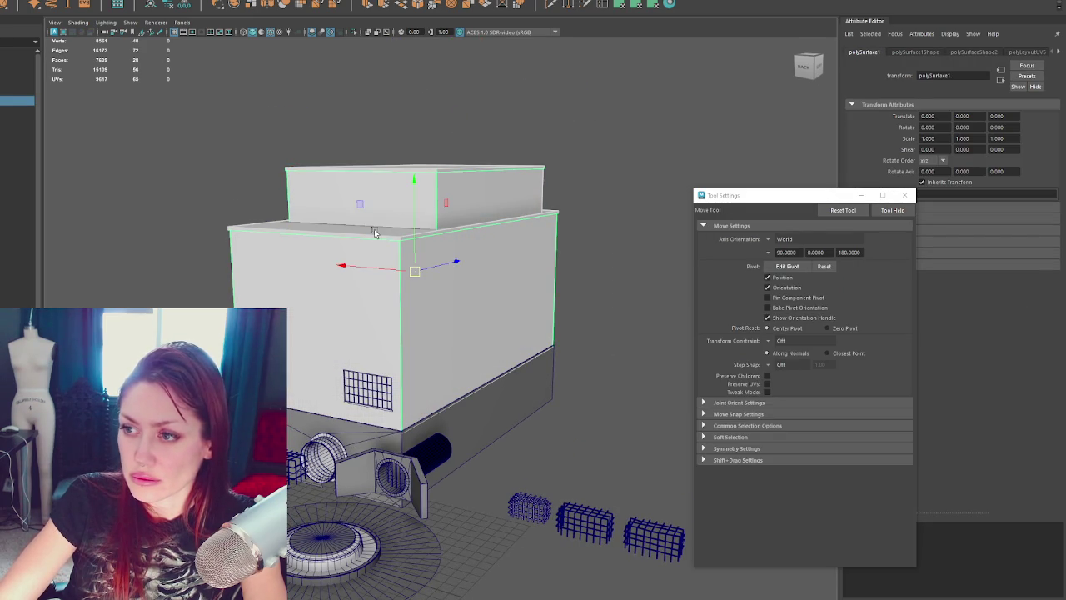
{"action": "key", "text": "ctrl+z"}
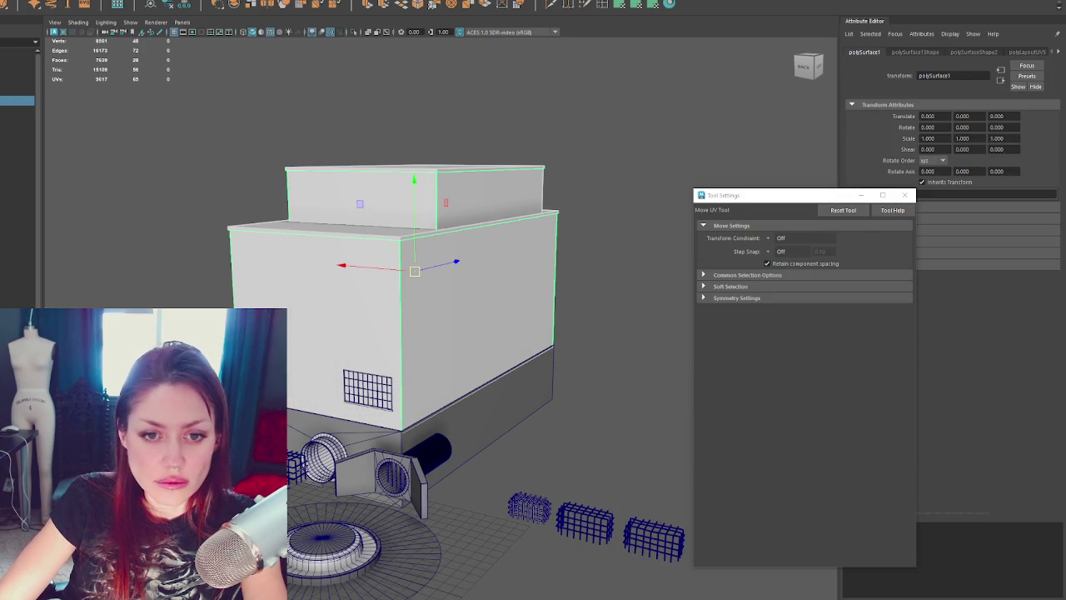
{"action": "mouse_move", "coordinate": [617, 70]}
{"action": "left_mouse_down", "text": "alt"}
{"action": "mouse_move", "coordinate": [500, 87]}
{"action": "mouse_move", "coordinate": [556, 60]}
{"action": "mouse_move", "coordinate": [556, 42]}
{"action": "mouse_move", "coordinate": [592, 70]}
{"action": "left_mouse_up", "text": "alt"}
{"action": "key", "text": "w"}
{"action": "left_click", "coordinate": [634, 5]}
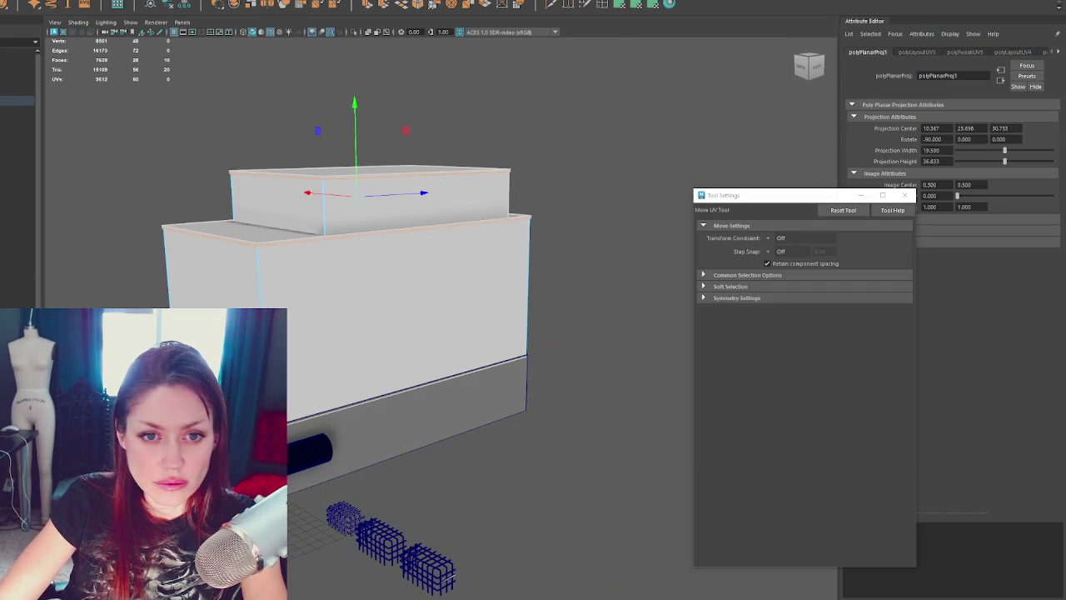
Step: Planar-map the top rim faces of both blocks in wireframe, 19.590 by 5.823
{"action": "key", "text": "w"}
{"action": "scroll", "coordinate": [235, 204], "scroll_direction": "up", "scroll_amount": 5}
{"action": "mouse_move", "coordinate": [234, 204]}
{"action": "left_mouse_down", "text": "alt"}
{"action": "mouse_move", "coordinate": [339, 240]}
{"action": "mouse_move", "coordinate": [335, 214]}
{"action": "mouse_move", "coordinate": [317, 198]}
{"action": "mouse_move", "coordinate": [308, 278]}
{"action": "mouse_move", "coordinate": [381, 326]}
{"action": "mouse_move", "coordinate": [369, 269]}
{"action": "mouse_move", "coordinate": [570, 195]}
{"action": "left_mouse_up", "text": "alt"}
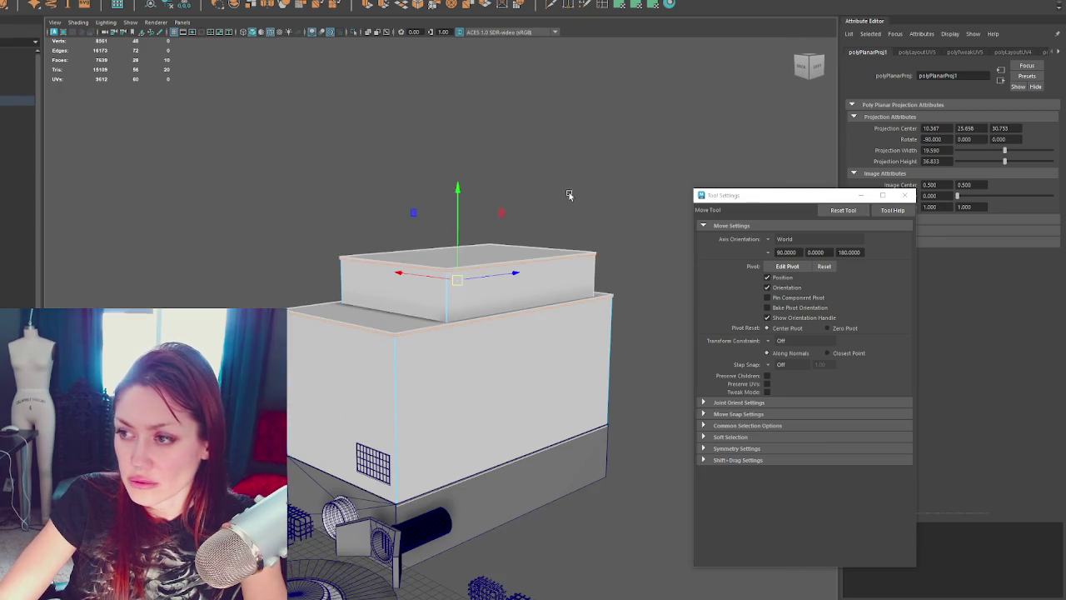
{"action": "key", "text": "F8"}
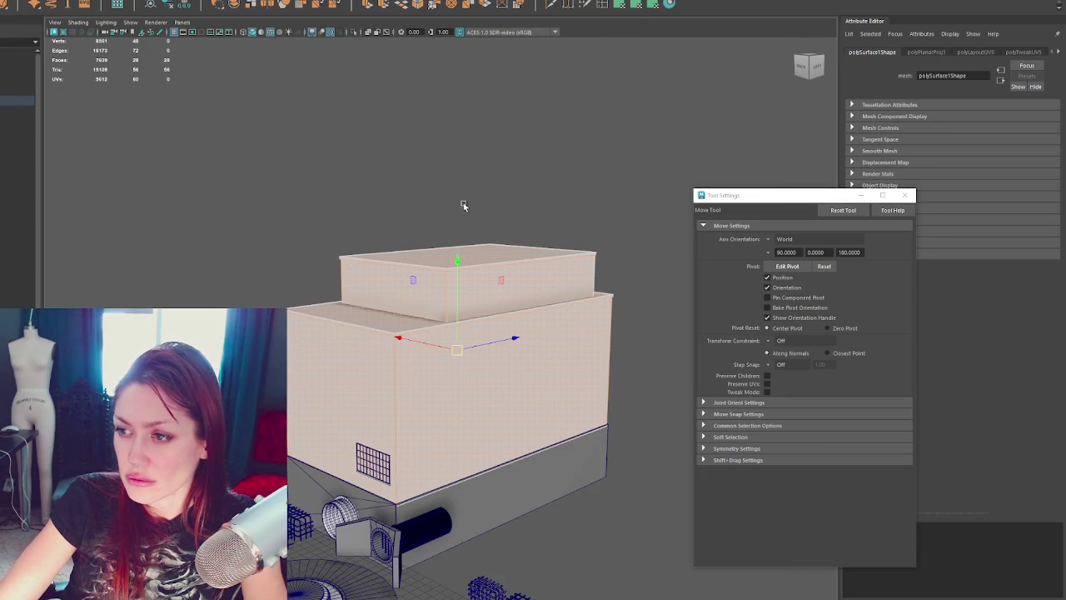
{"action": "left_click", "coordinate": [588, 275]}
{"action": "mouse_move", "coordinate": [588, 274]}
{"action": "left_mouse_down", "text": "alt"}
{"action": "mouse_move", "coordinate": [557, 263]}
{"action": "mouse_move", "coordinate": [159, 271]}
{"action": "left_mouse_up", "text": "alt"}
{"action": "key", "text": "4"}
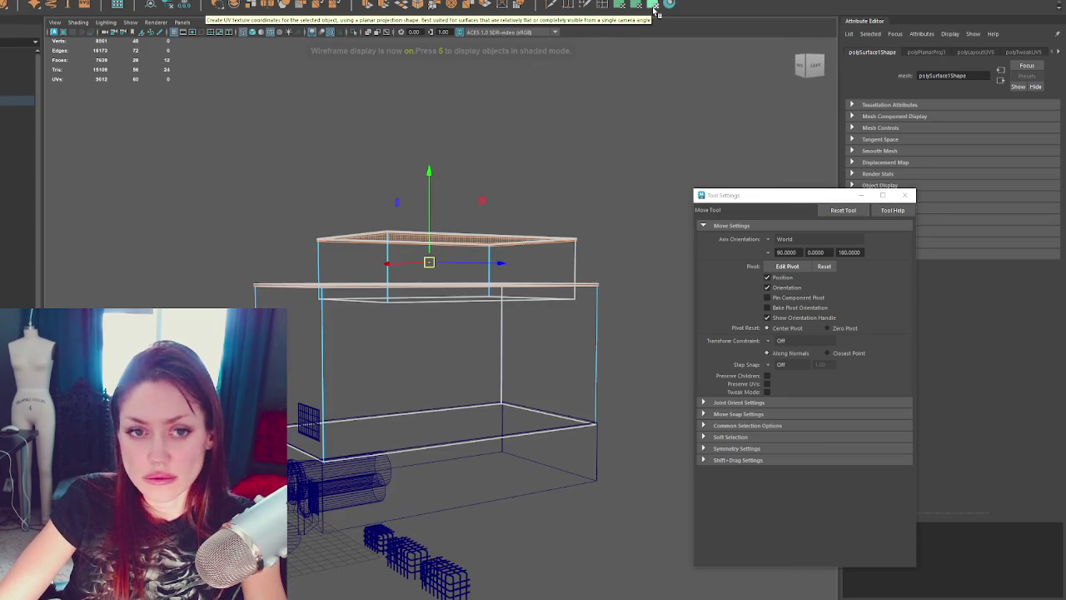
{"action": "left_click", "coordinate": [653, 6]}
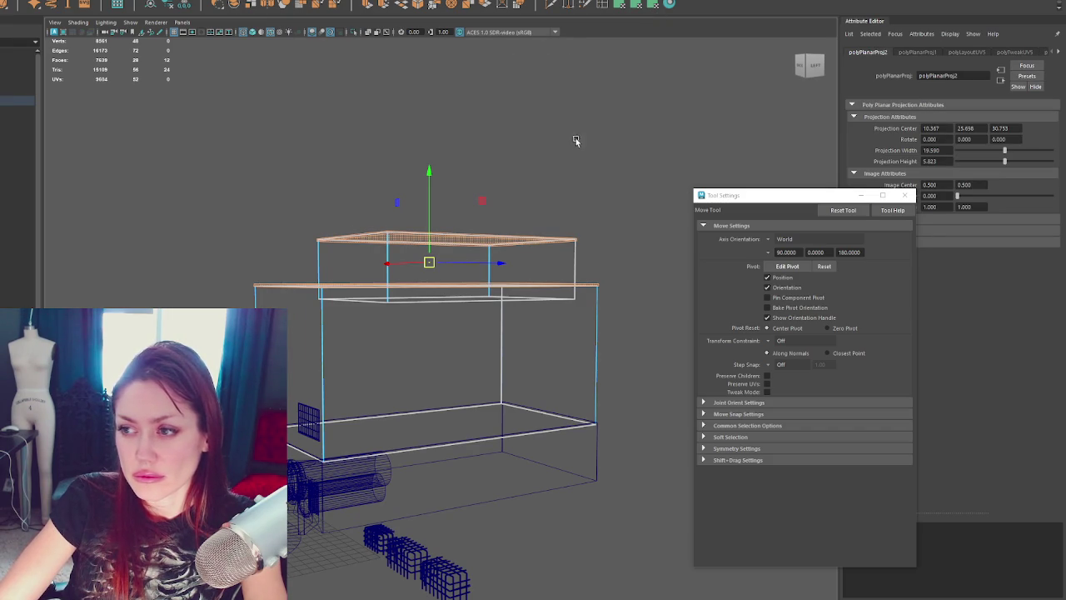
Step: Check the projection from the Top and Left views, trimming some faces from the selection
{"action": "key", "text": "space"}
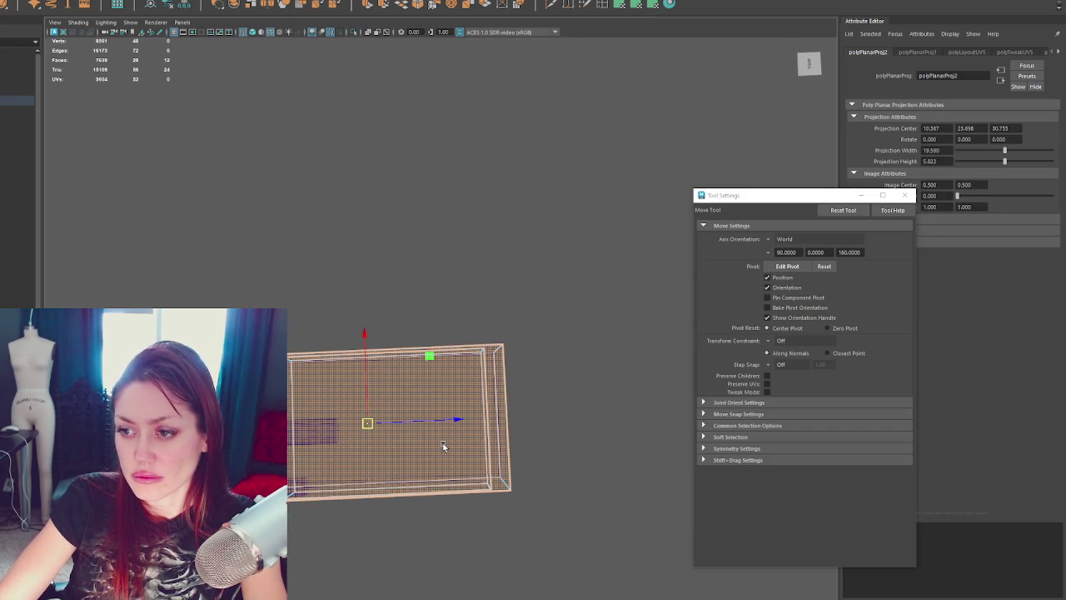
{"action": "left_click", "coordinate": [307, 440]}
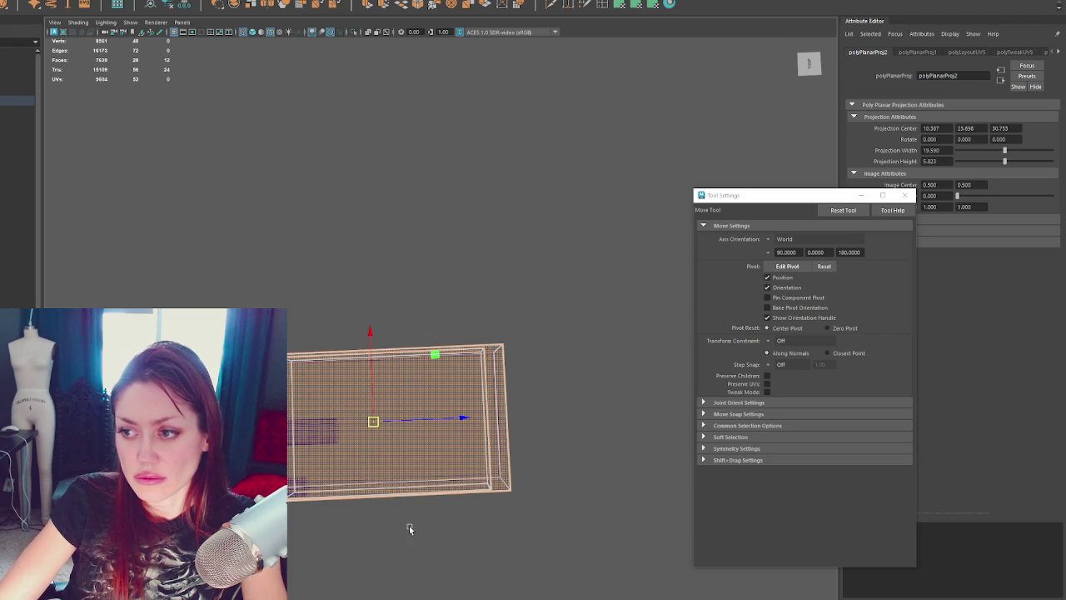
{"action": "key", "text": "space"}
{"action": "left_click_drag", "start_coordinate": [538, 358], "coordinate": [559, 369], "text": "alt"}
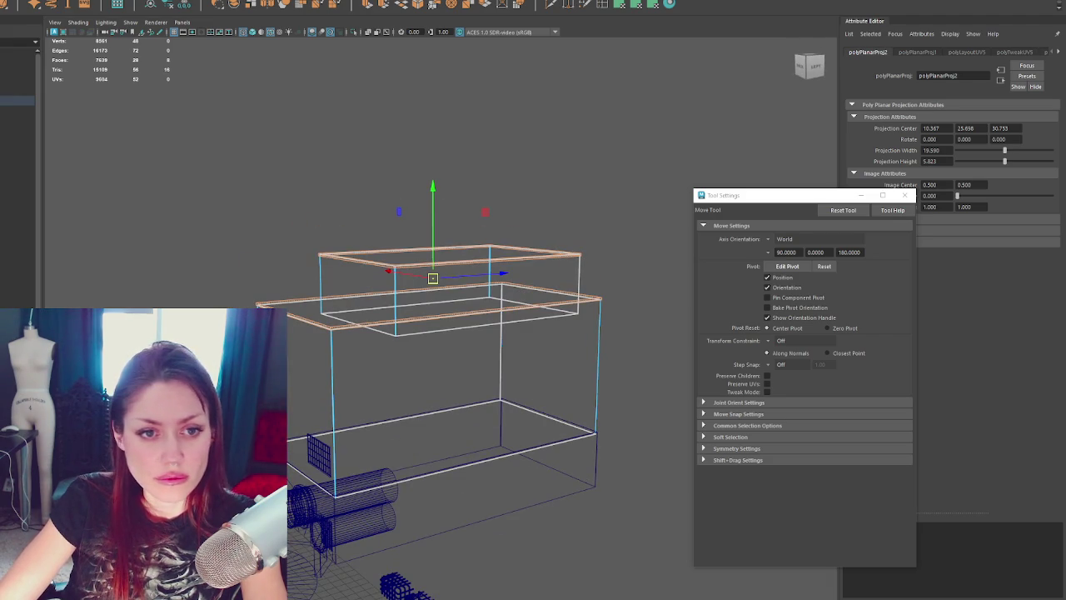
{"action": "key", "text": "w"}
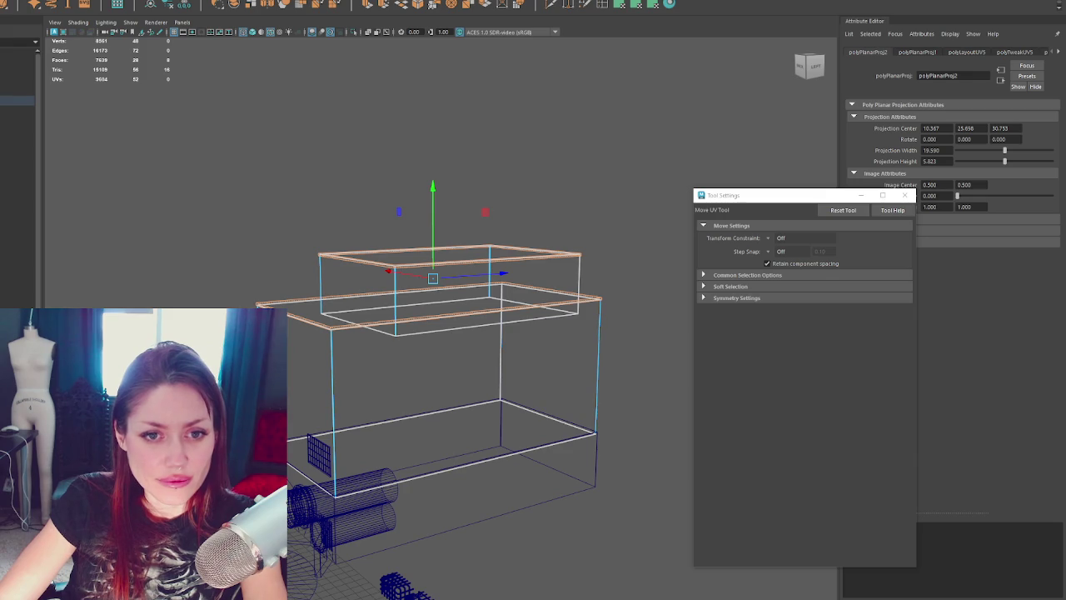
{"action": "scroll", "coordinate": [356, 261], "scroll_direction": "up", "scroll_amount": 5}
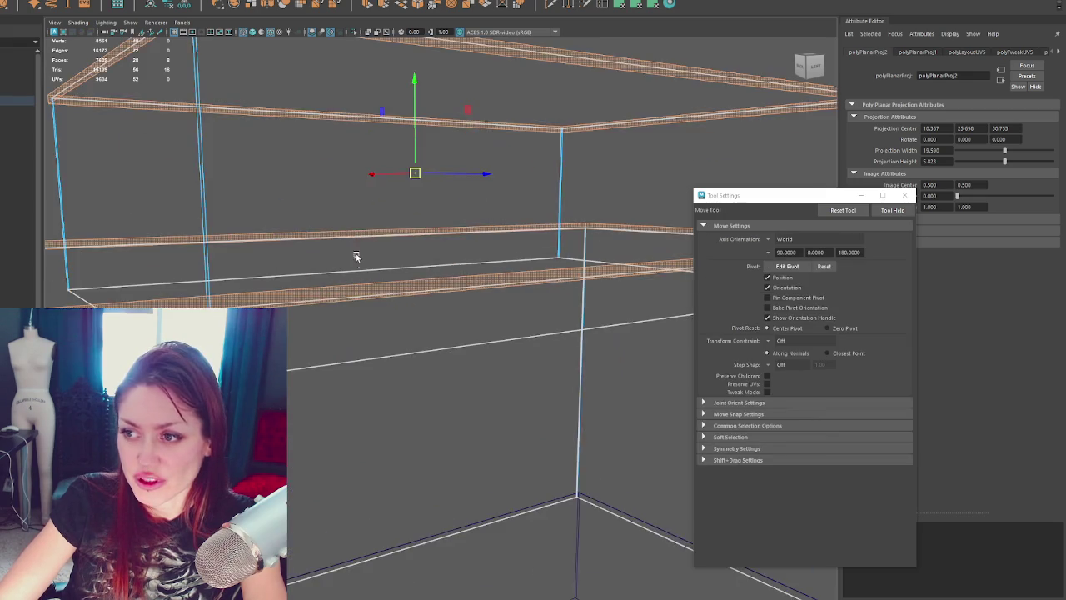
Step: Apply further planar UV projections to the top slab's edges and top face
{"action": "scroll", "coordinate": [357, 252], "scroll_direction": "down", "scroll_amount": 2}
{"action": "left_click", "coordinate": [257, 178]}
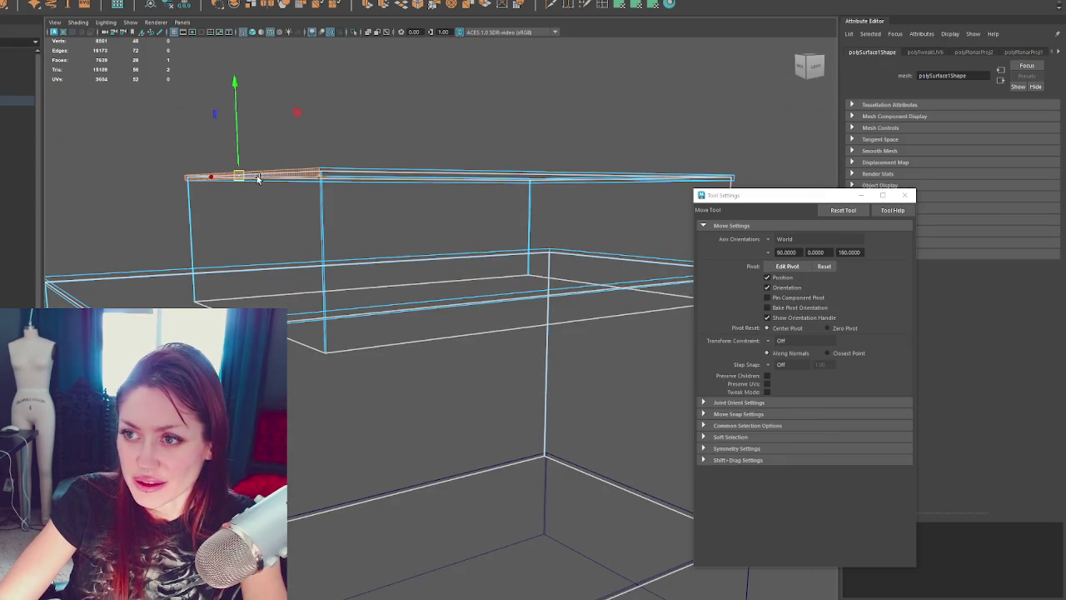
{"action": "left_click", "coordinate": [388, 175]}
{"action": "left_click_drag", "start_coordinate": [388, 179], "coordinate": [566, 212], "text": "alt"}
{"action": "left_click", "coordinate": [563, 214]}
{"action": "left_click", "coordinate": [592, 357], "text": "shift"}
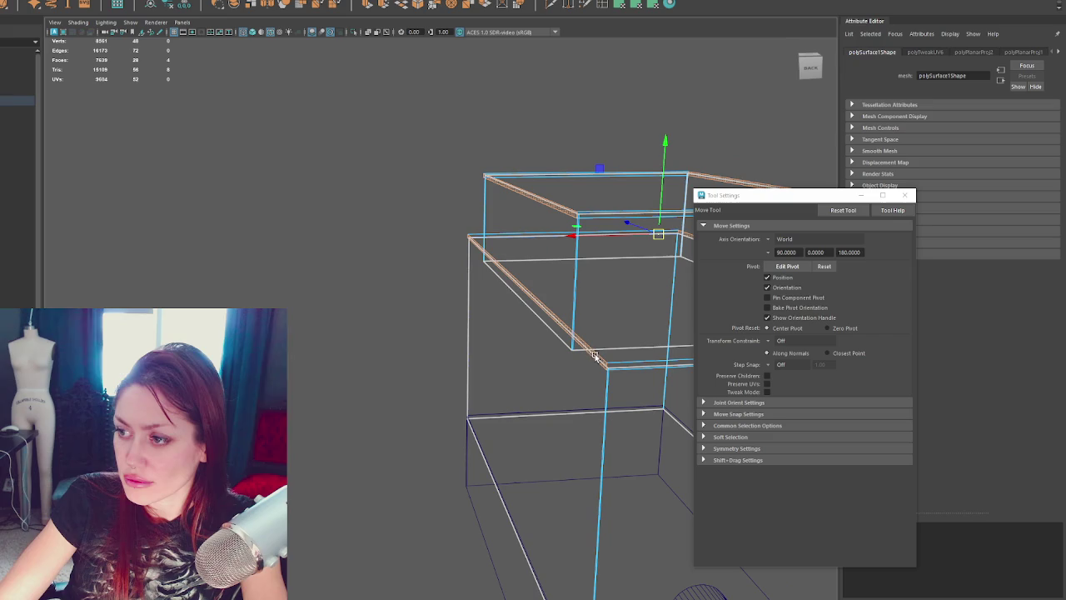
{"action": "left_click", "coordinate": [624, 4]}
{"action": "left_click", "coordinate": [542, 175]}
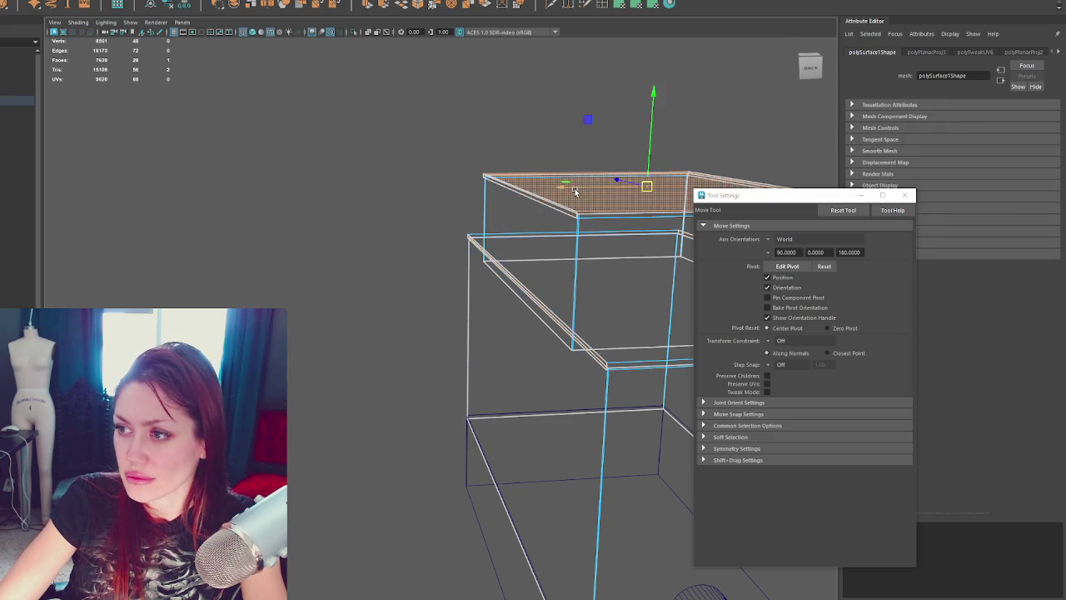
{"action": "left_click_drag", "start_coordinate": [542, 175], "coordinate": [472, 249], "text": "alt"}
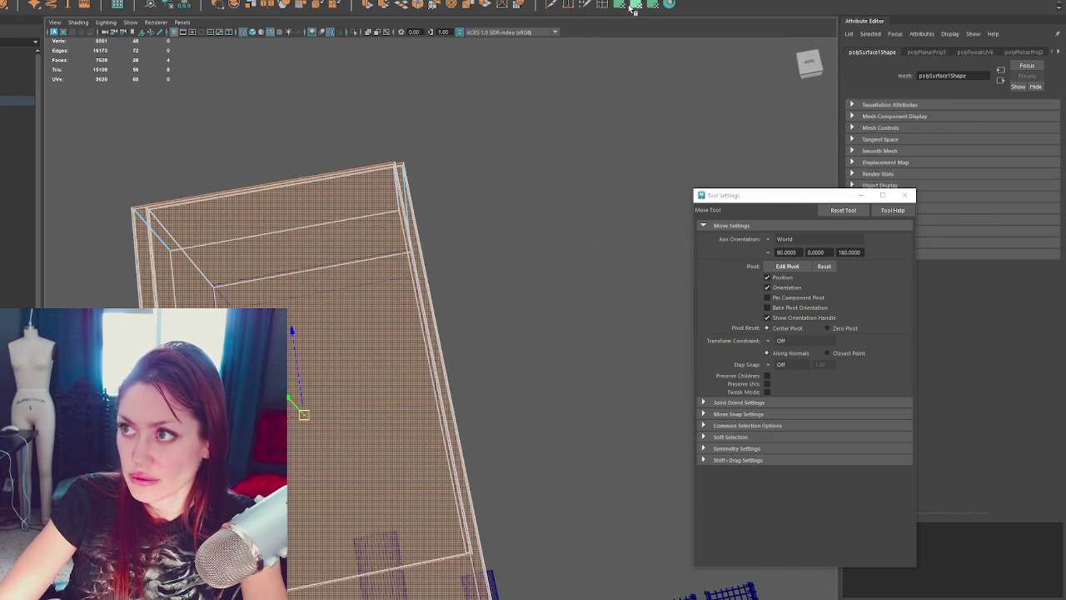
{"action": "key", "text": "g"}
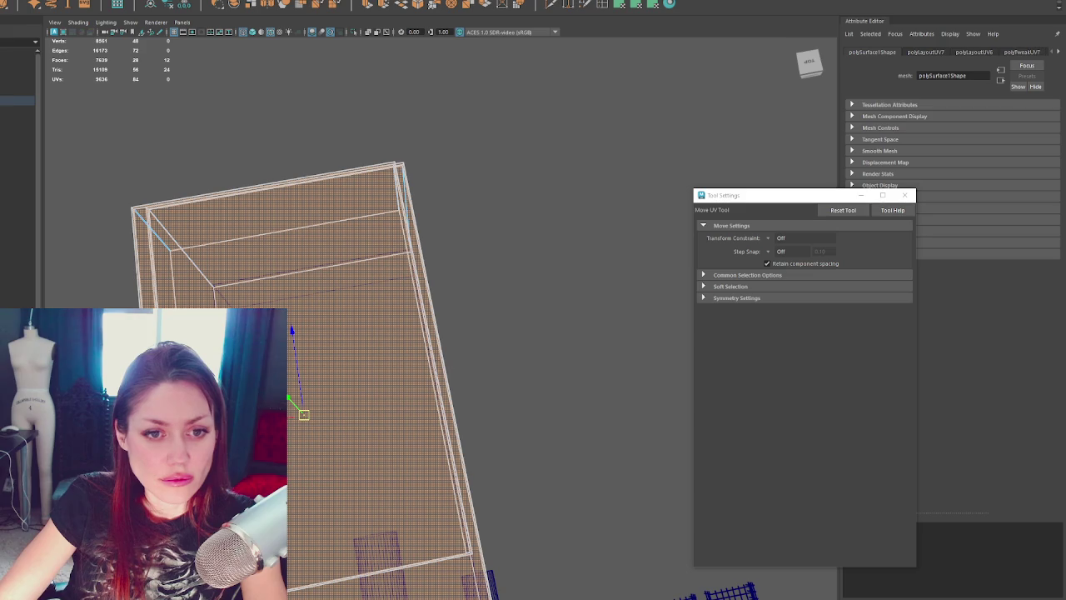
Step: Clear the selection, return to the Move tool and show the building shaded
{"action": "key", "text": "F10"}
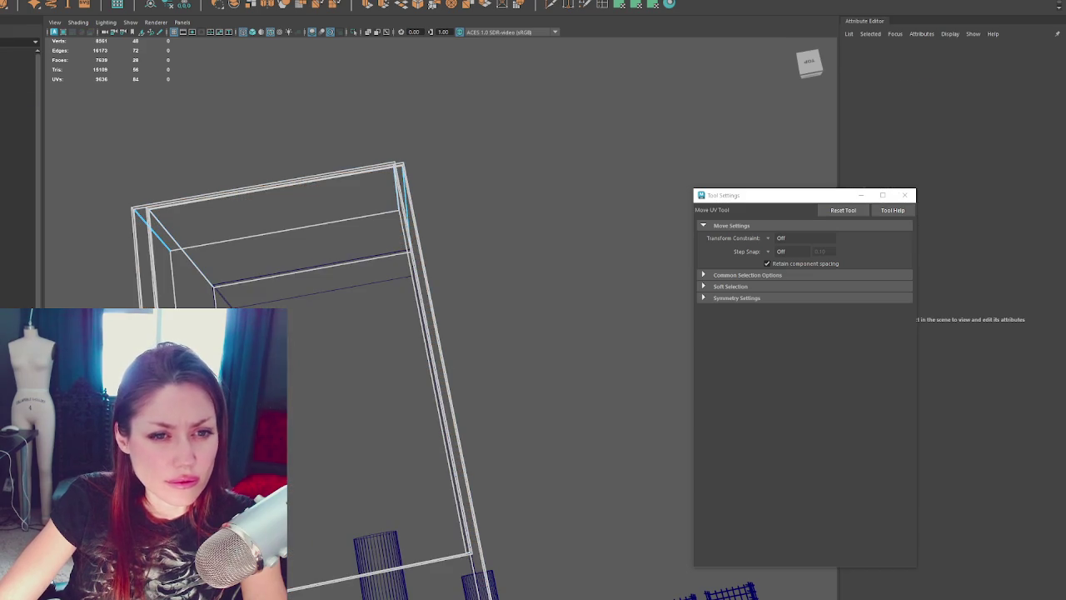
{"action": "key", "text": "w"}
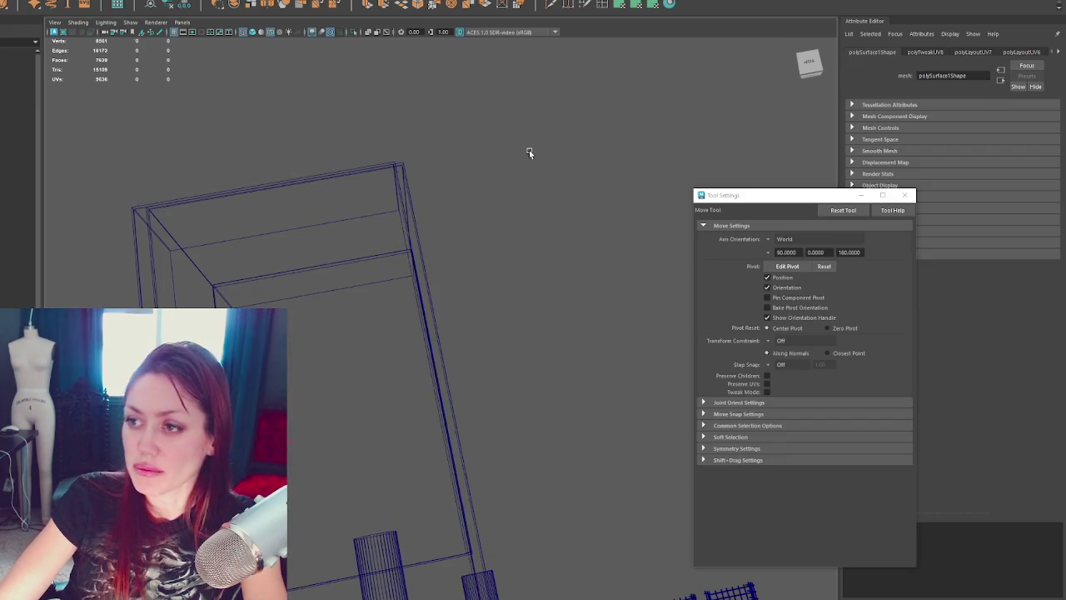
{"action": "left_click", "coordinate": [502, 213]}
{"action": "mouse_move", "coordinate": [502, 212]}
{"action": "left_mouse_down", "text": "alt"}
{"action": "mouse_move", "coordinate": [475, 238]}
{"action": "mouse_move", "coordinate": [542, 209]}
{"action": "mouse_move", "coordinate": [376, 350]}
{"action": "left_mouse_up", "text": "alt"}
{"action": "key", "text": "5"}
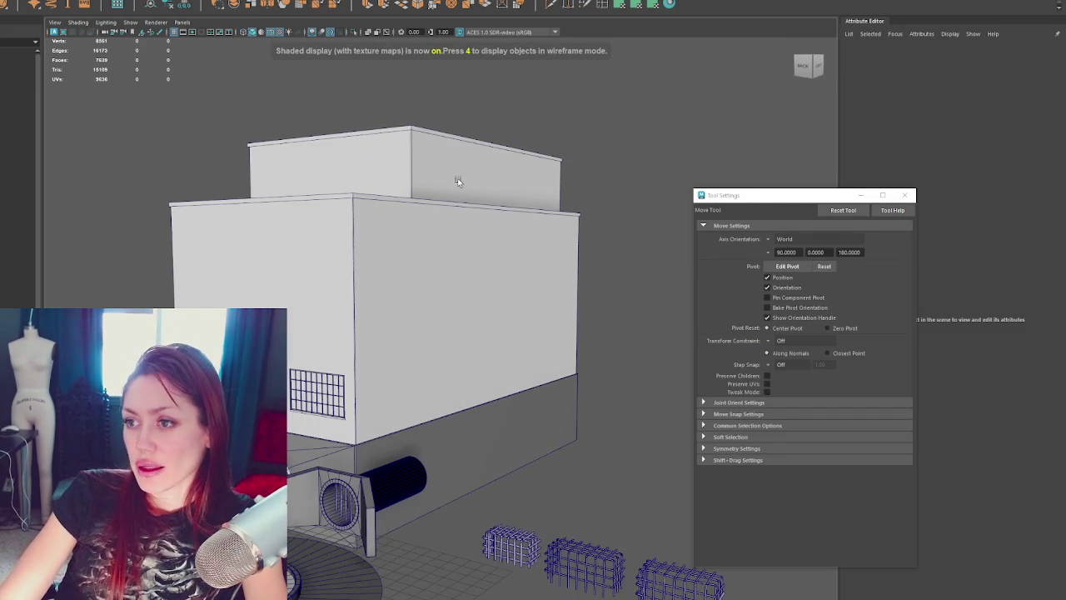
Step: Pick polySurface1 and Sewer_Foundation, then Warehouse and the SewerFountain group in the Outliner
{"action": "left_click", "coordinate": [458, 215]}
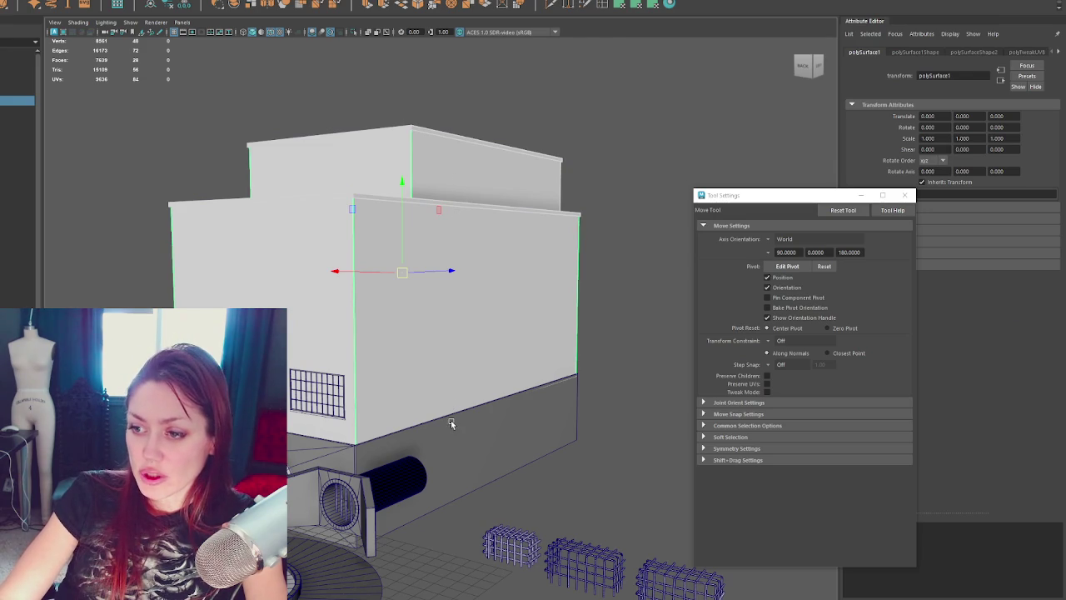
{"action": "left_click", "coordinate": [467, 418]}
{"action": "left_click", "coordinate": [184, 218]}
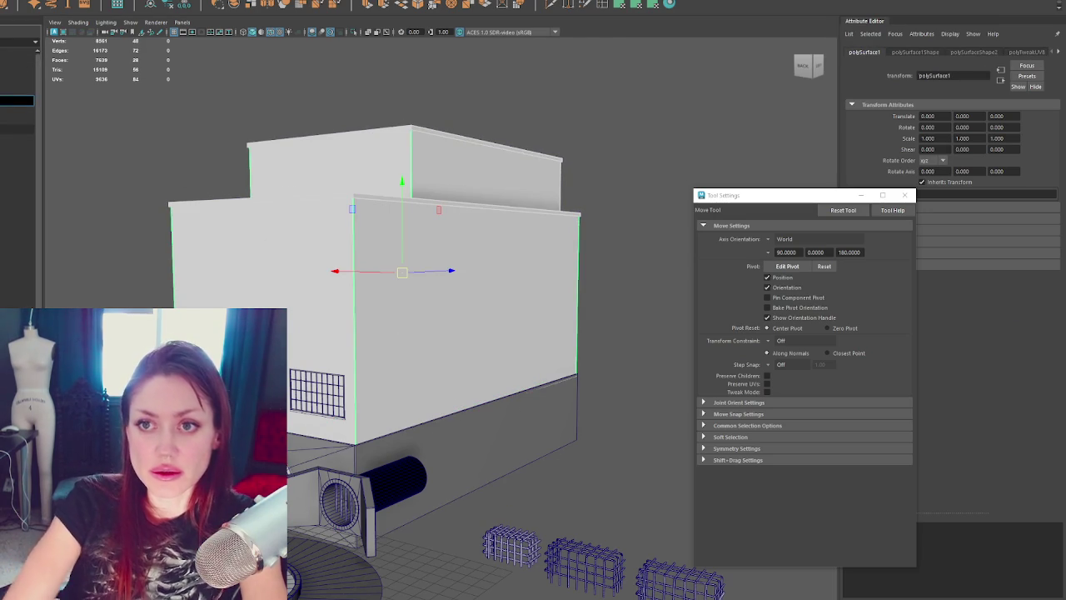
{"action": "left_click", "coordinate": [17, 100]}
{"action": "left_click", "coordinate": [16, 90]}
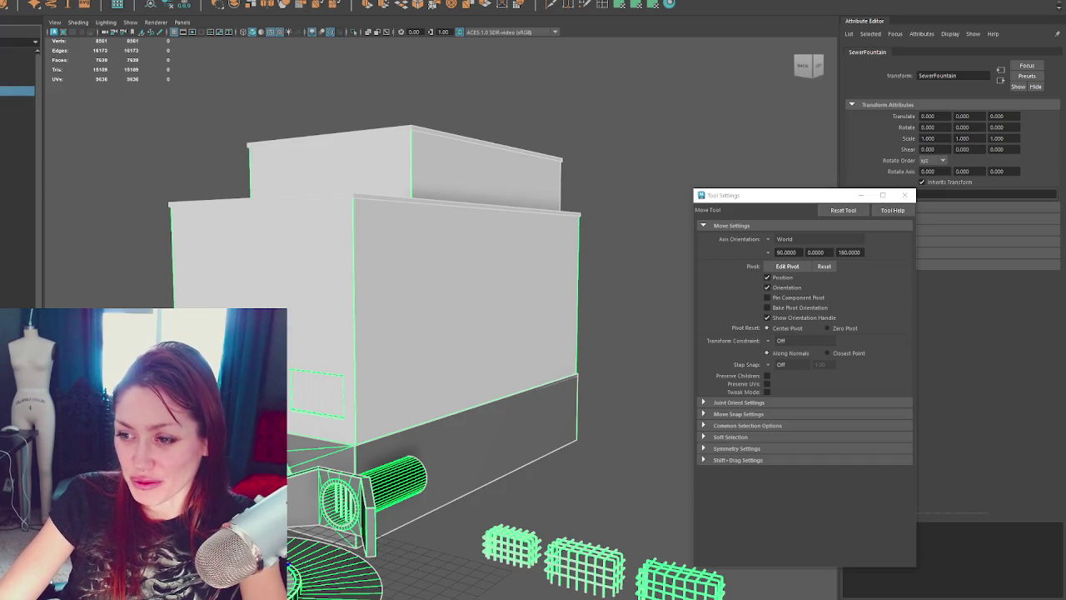
Step: Toggle component mode off again and close the Tool Settings window
{"action": "scroll", "coordinate": [628, 346], "scroll_direction": "up", "scroll_amount": 5}
{"action": "right_click_drag", "start_coordinate": [502, 138], "coordinate": [542, 147]}
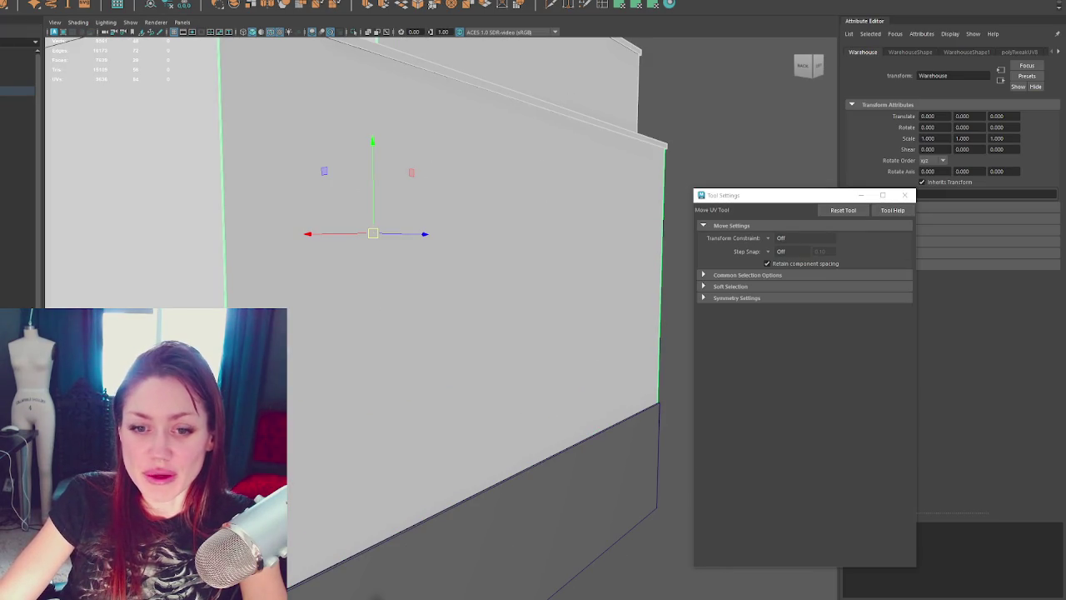
{"action": "scroll", "coordinate": [417, 227], "scroll_direction": "down", "scroll_amount": 5}
{"action": "key", "text": "F8"}
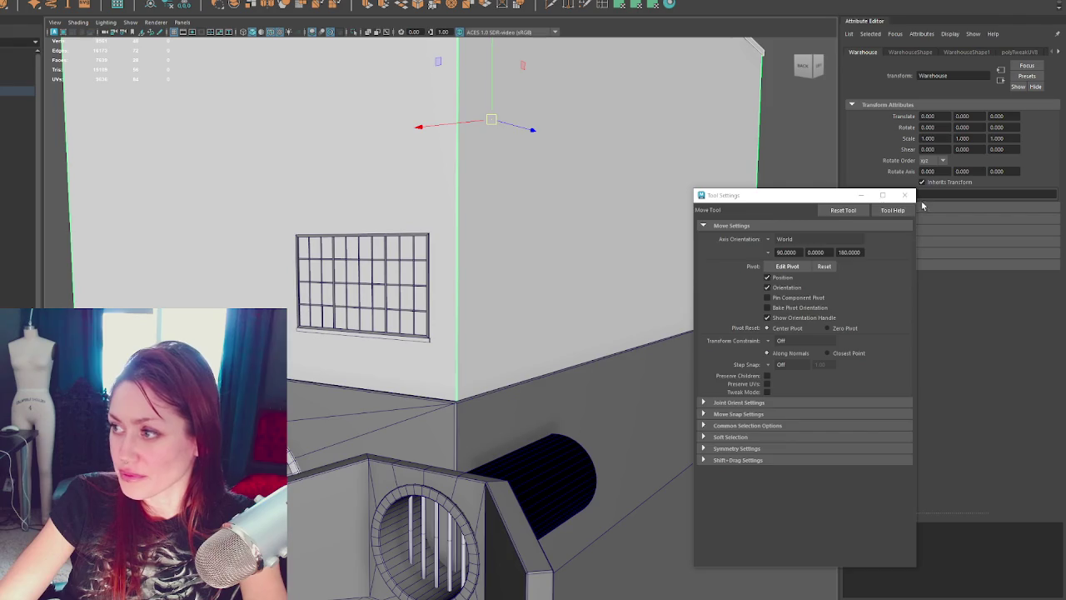
{"action": "left_click", "coordinate": [905, 195]}
Step: Select the gridded Window_Loft on the front wall, then the Sewer_Foundation
{"action": "scroll", "coordinate": [726, 290], "scroll_direction": "up", "scroll_amount": 1}
{"action": "mouse_move", "coordinate": [587, 197]}
{"action": "left_mouse_down", "text": "alt"}
{"action": "mouse_move", "coordinate": [532, 270]}
{"action": "mouse_move", "coordinate": [569, 182]}
{"action": "left_mouse_up", "text": "alt"}
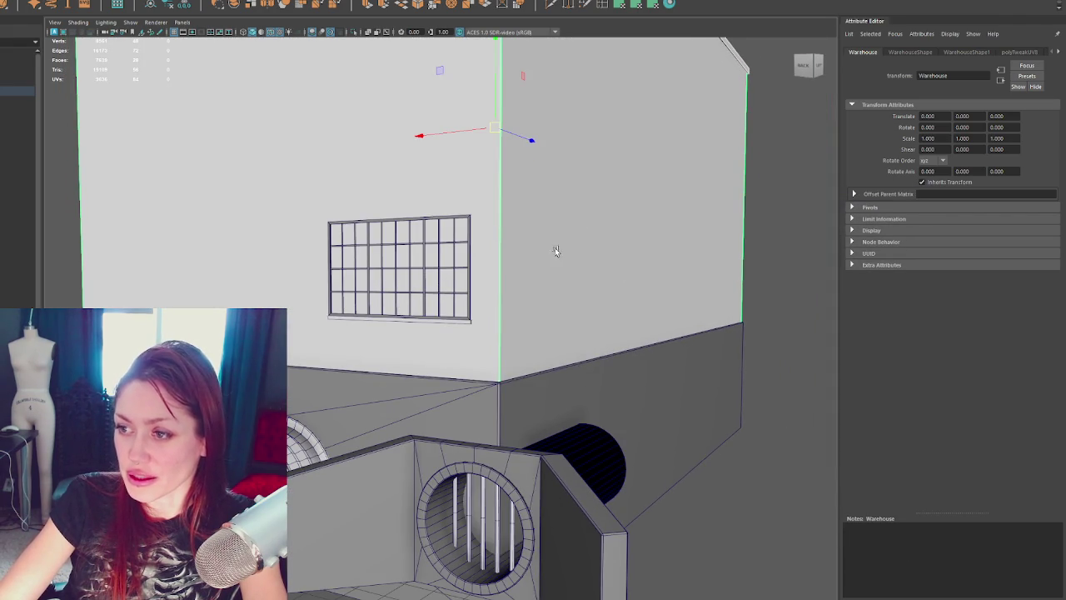
{"action": "left_click", "coordinate": [400, 266]}
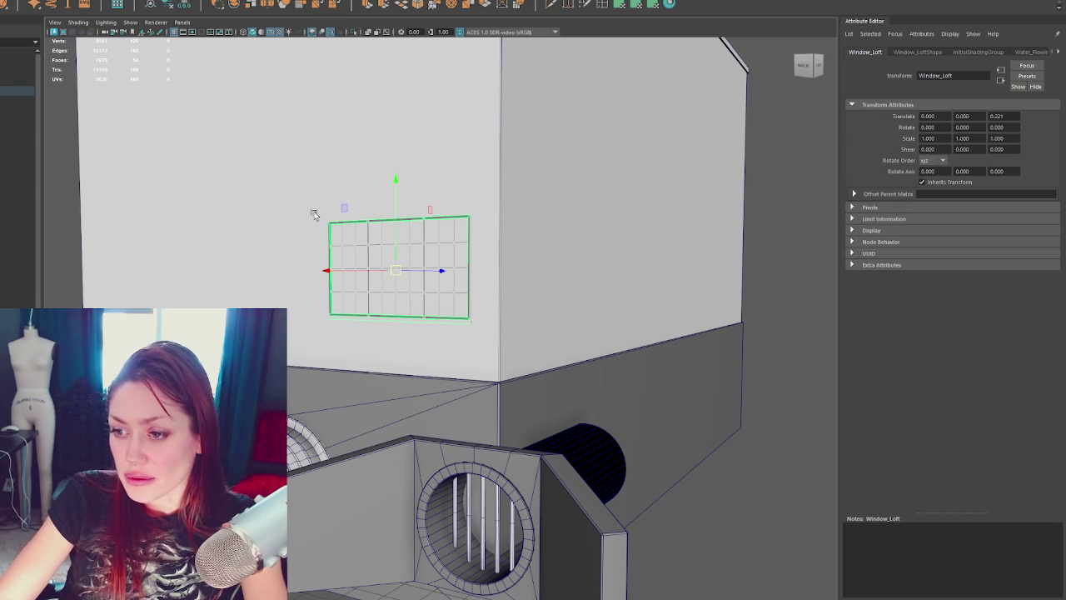
{"action": "left_click_drag", "start_coordinate": [655, 275], "coordinate": [425, 395], "text": "alt"}
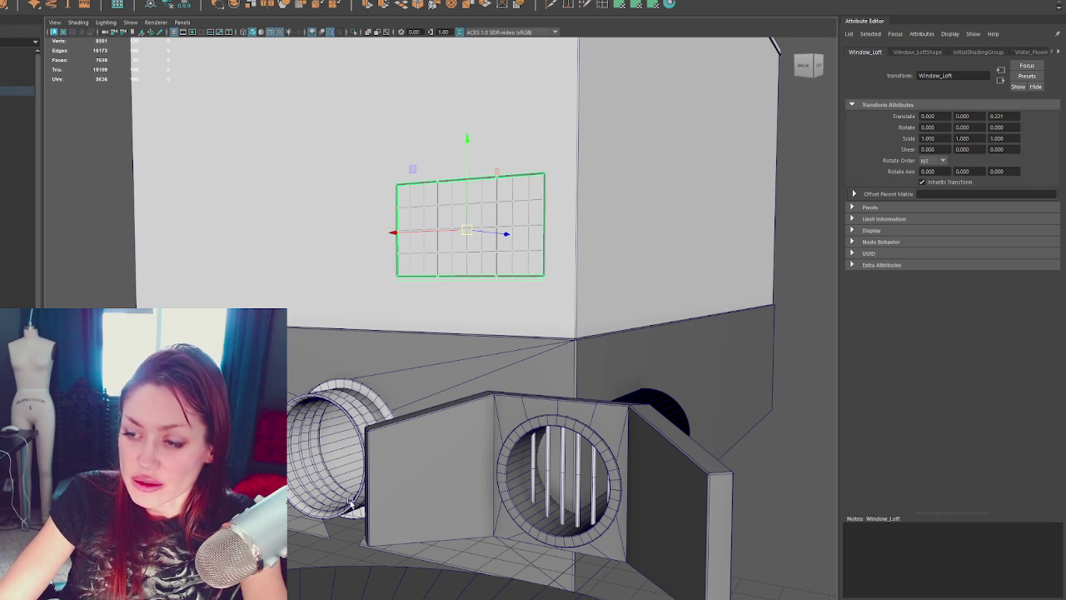
{"action": "left_click", "coordinate": [301, 403]}
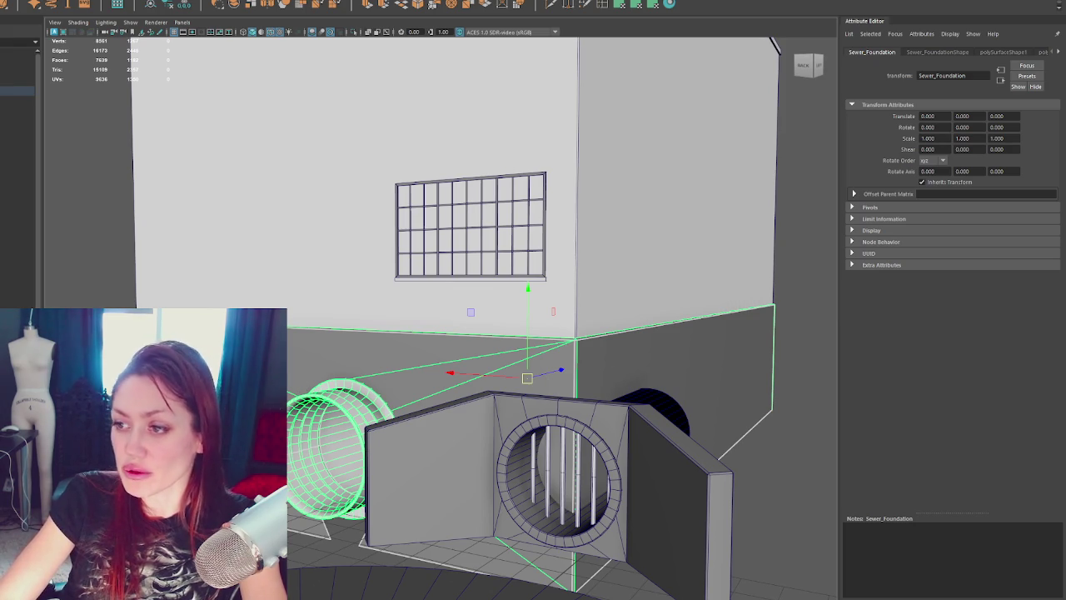
Step: Orbit around to the building corner and select the Warehouse wall
{"action": "left_click_drag", "start_coordinate": [606, 374], "coordinate": [304, 361], "text": "alt"}
{"action": "right_click_drag", "start_coordinate": [304, 360], "coordinate": [481, 366], "text": "alt"}
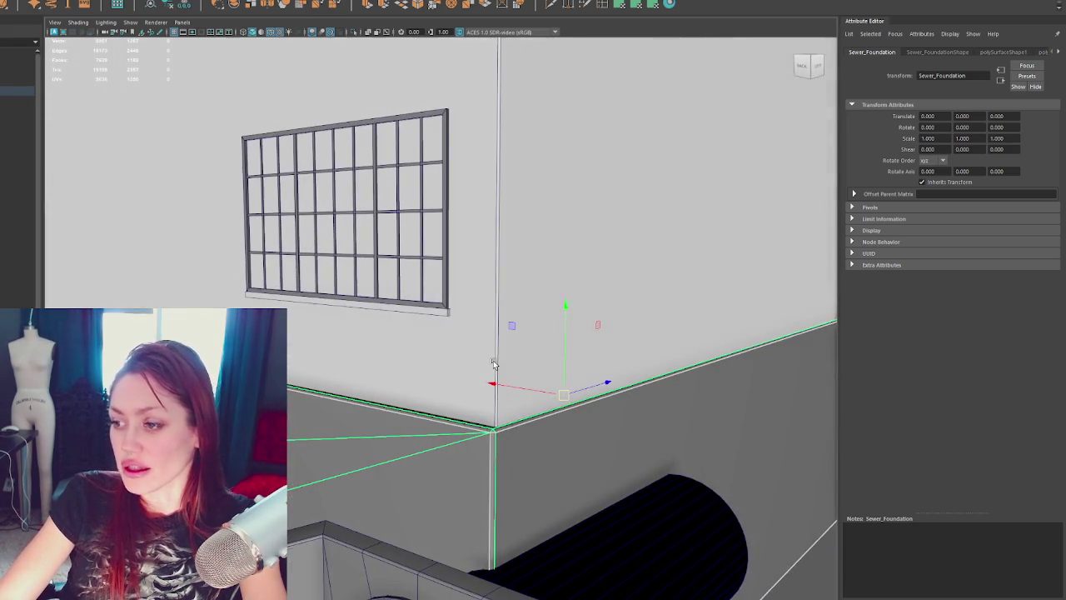
{"action": "mouse_move", "coordinate": [481, 366]}
{"action": "left_mouse_down", "text": "alt"}
{"action": "mouse_move", "coordinate": [445, 375]}
{"action": "mouse_move", "coordinate": [369, 311]}
{"action": "mouse_move", "coordinate": [400, 311]}
{"action": "left_mouse_up", "text": "alt"}
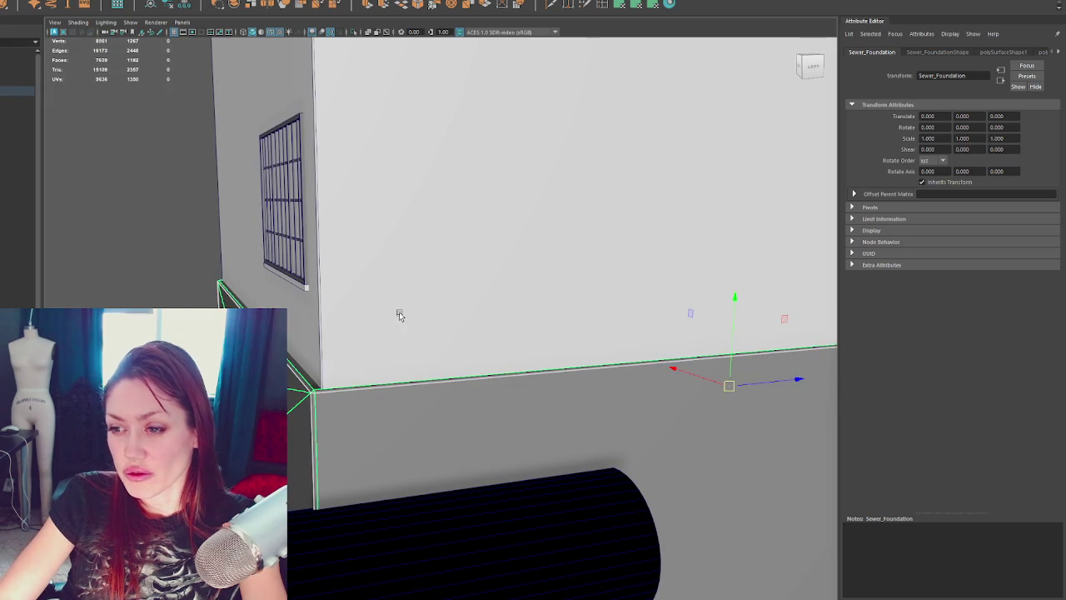
{"action": "left_click", "coordinate": [139, 264]}
{"action": "key", "text": "4"}
{"action": "left_click_drag", "start_coordinate": [160, 226], "coordinate": [450, 584]}
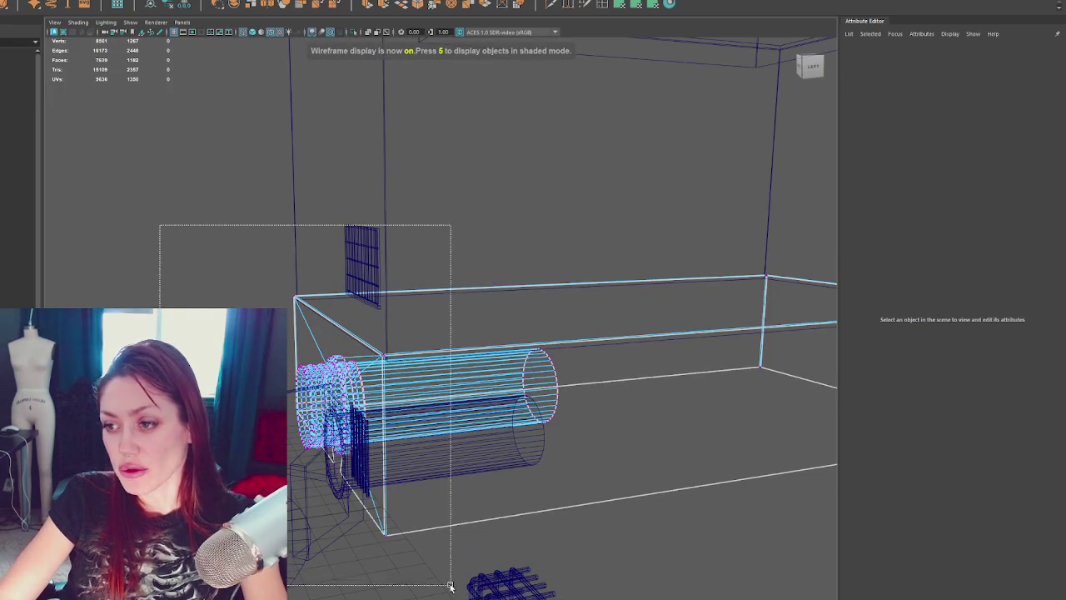
{"action": "key", "text": "5"}
{"action": "scroll", "coordinate": [369, 463], "scroll_direction": "up", "scroll_amount": 3}
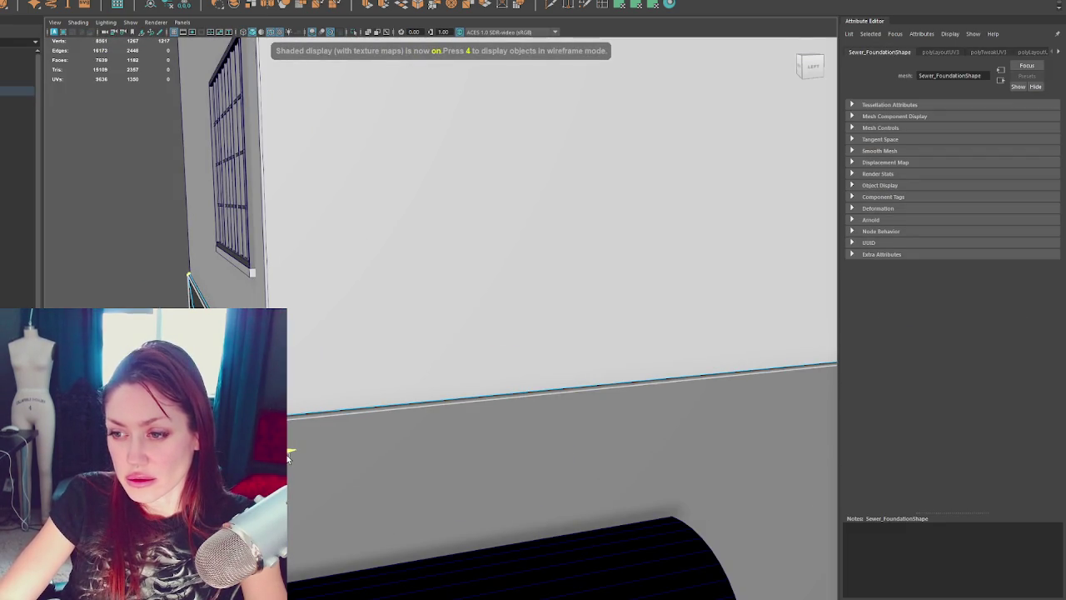
{"action": "left_click", "coordinate": [350, 250]}
{"action": "scroll", "coordinate": [254, 261], "scroll_direction": "down", "scroll_amount": 5}
Step: Shift the Warehouse's Translate X by a tiny amount, keeping it near zero
{"action": "left_click_drag", "start_coordinate": [255, 261], "coordinate": [399, 285], "text": "alt"}
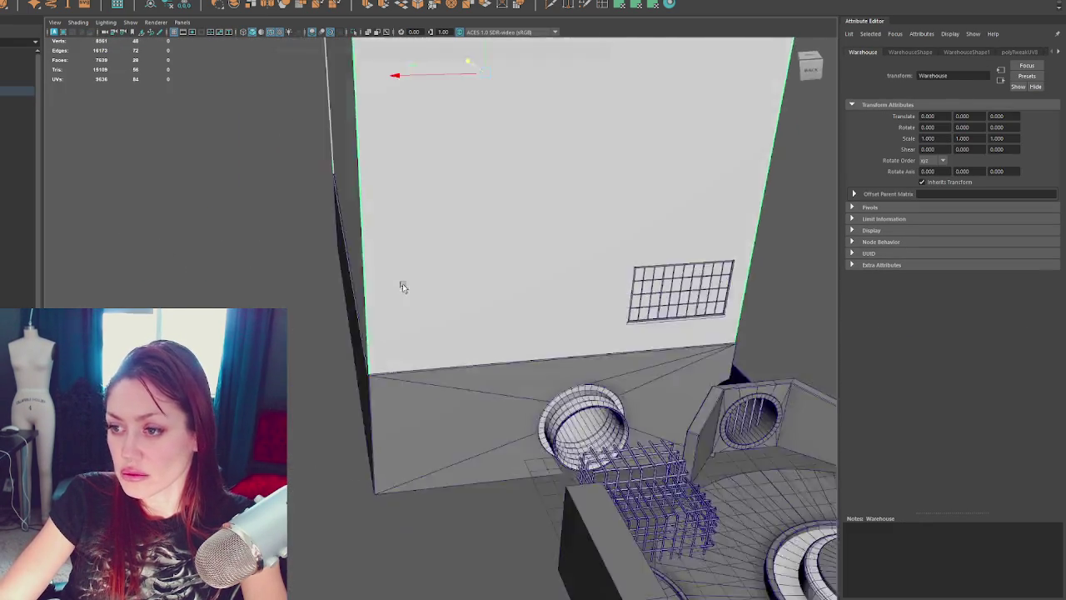
{"action": "scroll", "coordinate": [411, 287], "scroll_direction": "up", "scroll_amount": 5}
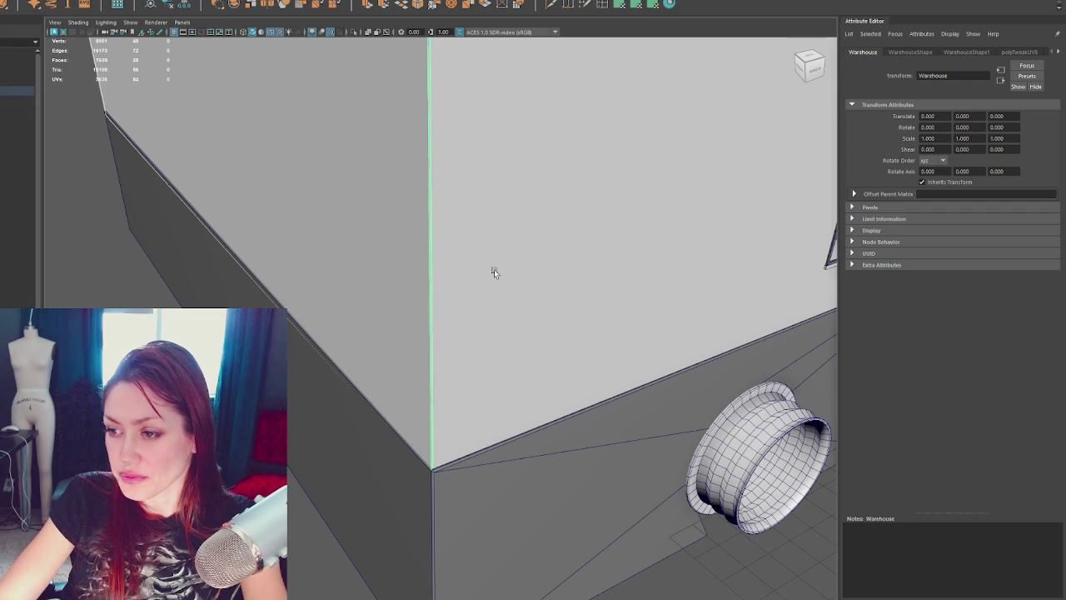
{"action": "scroll", "coordinate": [493, 269], "scroll_direction": "down", "scroll_amount": 3}
{"action": "mouse_move", "coordinate": [464, 269]}
{"action": "left_mouse_down", "text": "alt"}
{"action": "mouse_move", "coordinate": [417, 214]}
{"action": "mouse_move", "coordinate": [392, 258]}
{"action": "left_mouse_up", "text": "alt"}
{"action": "scroll", "coordinate": [392, 257], "scroll_direction": "up", "scroll_amount": 2}
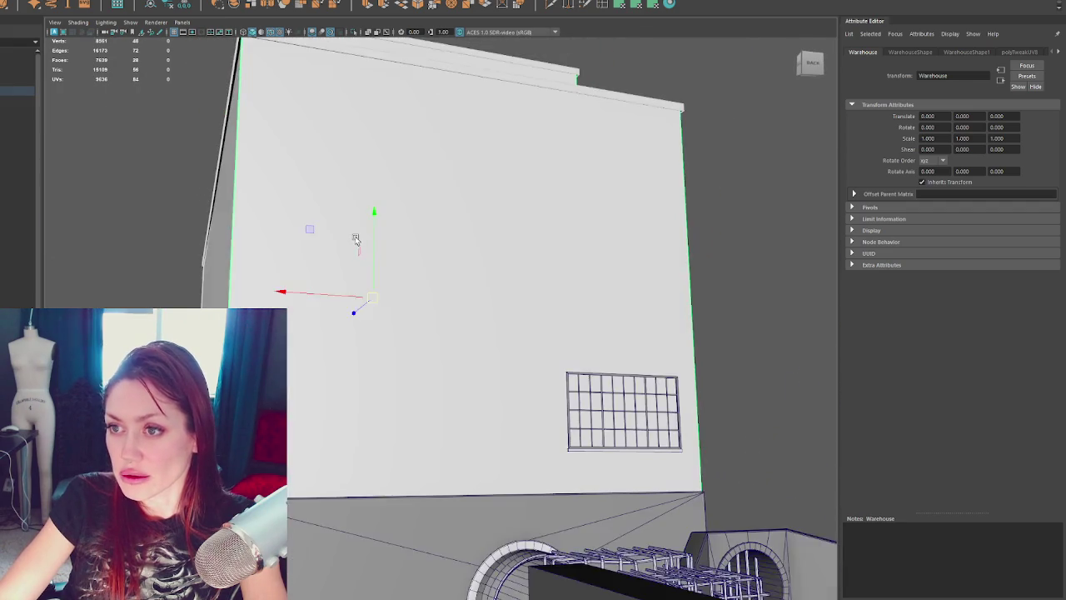
{"action": "scroll", "coordinate": [356, 240], "scroll_direction": "down", "scroll_amount": 3}
{"action": "mouse_move", "coordinate": [358, 226]}
{"action": "left_mouse_down", "text": "alt"}
{"action": "mouse_move", "coordinate": [395, 322]}
{"action": "mouse_move", "coordinate": [430, 113]}
{"action": "mouse_move", "coordinate": [424, 197]}
{"action": "mouse_move", "coordinate": [440, 185]}
{"action": "mouse_move", "coordinate": [356, 227]}
{"action": "left_mouse_up", "text": "alt"}
{"action": "scroll", "coordinate": [429, 112], "scroll_direction": "up", "scroll_amount": 3}
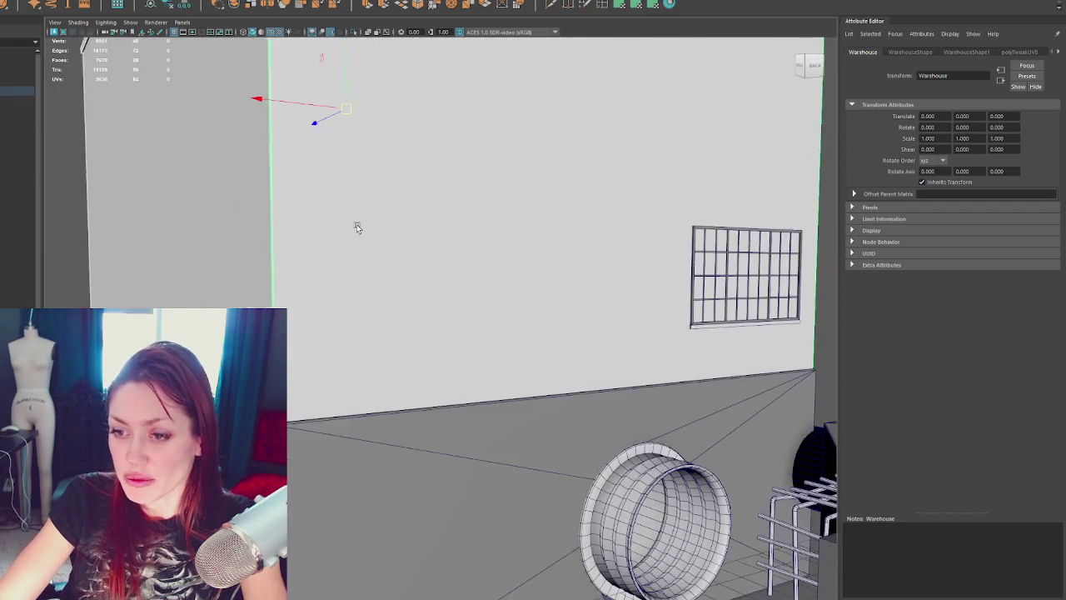
{"action": "left_click_drag", "start_coordinate": [250, 78], "coordinate": [252, 77]}
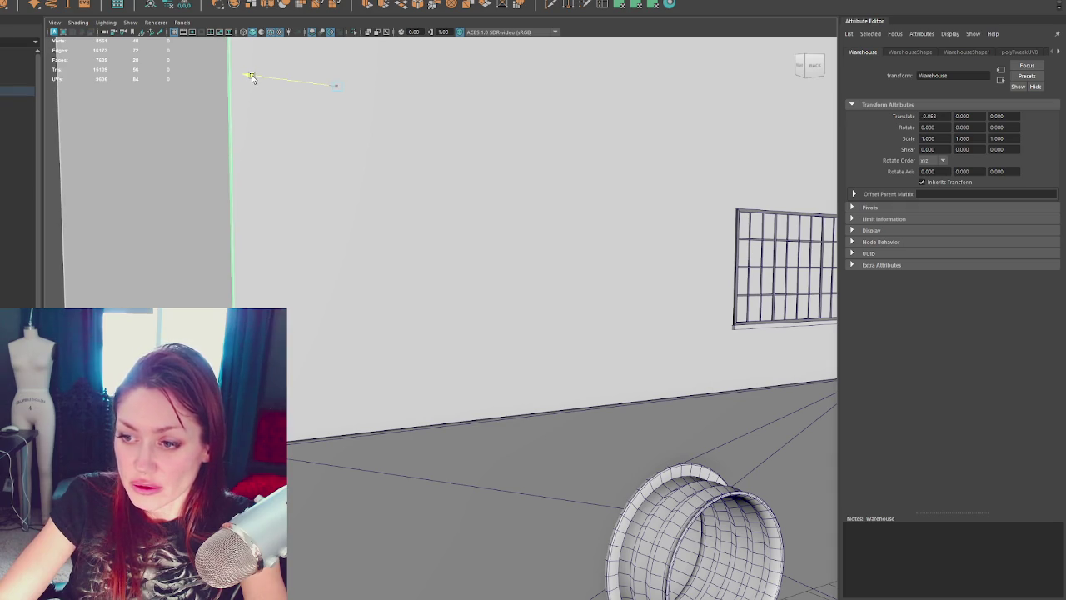
{"action": "mouse_move", "coordinate": [252, 77]}
{"action": "left_mouse_down"}
{"action": "mouse_move", "coordinate": [485, 153]}
{"action": "mouse_move", "coordinate": [369, 200]}
{"action": "mouse_move", "coordinate": [447, 219]}
{"action": "mouse_move", "coordinate": [551, 224]}
{"action": "mouse_move", "coordinate": [233, 275]}
{"action": "mouse_move", "coordinate": [147, 267]}
{"action": "mouse_move", "coordinate": [371, 271]}
{"action": "left_mouse_up"}
Step: Pull back to check the whole building sitting on the sewer foundation
{"action": "left_click", "coordinate": [146, 267]}
{"action": "right_click_drag", "start_coordinate": [371, 270], "coordinate": [340, 274], "text": "alt"}
{"action": "mouse_move", "coordinate": [340, 274]}
{"action": "left_mouse_down", "text": "alt"}
{"action": "mouse_move", "coordinate": [330, 439]}
{"action": "mouse_move", "coordinate": [488, 430]}
{"action": "mouse_move", "coordinate": [356, 429]}
{"action": "mouse_move", "coordinate": [419, 357]}
{"action": "mouse_move", "coordinate": [407, 328]}
{"action": "mouse_move", "coordinate": [422, 324]}
{"action": "mouse_move", "coordinate": [409, 312]}
{"action": "mouse_move", "coordinate": [440, 319]}
{"action": "left_mouse_up", "text": "alt"}
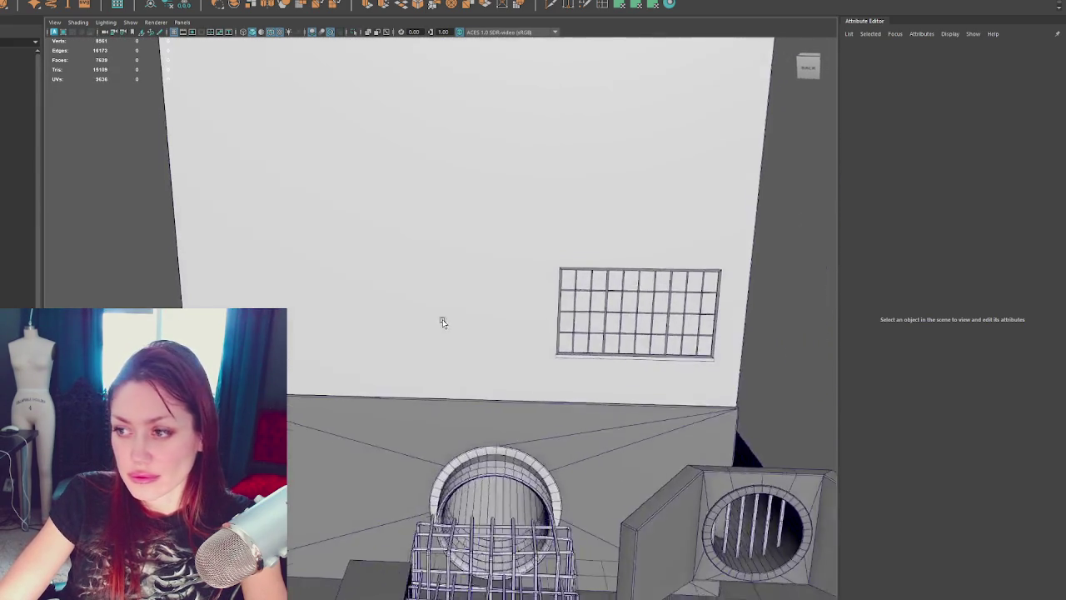
{"action": "left_click", "coordinate": [400, 443]}
{"action": "mouse_move", "coordinate": [399, 442]}
{"action": "left_mouse_down", "text": "alt"}
{"action": "mouse_move", "coordinate": [421, 430]}
{"action": "mouse_move", "coordinate": [308, 436]}
{"action": "mouse_move", "coordinate": [347, 341]}
{"action": "mouse_move", "coordinate": [381, 385]}
{"action": "mouse_move", "coordinate": [539, 315]}
{"action": "mouse_move", "coordinate": [460, 306]}
{"action": "mouse_move", "coordinate": [392, 281]}
{"action": "left_mouse_up", "text": "alt"}
{"action": "left_click", "coordinate": [347, 341]}
Step: Select the gridded Window_Loft window and frame it in the view
{"action": "left_click", "coordinate": [538, 315]}
{"action": "scroll", "coordinate": [431, 269], "scroll_direction": "down", "scroll_amount": 3}
{"action": "scroll", "coordinate": [454, 250], "scroll_direction": "up", "scroll_amount": 3}
{"action": "mouse_move", "coordinate": [454, 250]}
{"action": "left_mouse_down", "text": "alt"}
{"action": "mouse_move", "coordinate": [500, 281]}
{"action": "mouse_move", "coordinate": [623, 295]}
{"action": "mouse_move", "coordinate": [493, 267]}
{"action": "mouse_move", "coordinate": [509, 243]}
{"action": "left_mouse_up", "text": "alt"}
{"action": "key", "text": "f"}
{"action": "scroll", "coordinate": [613, 291], "scroll_direction": "down", "scroll_amount": 2}
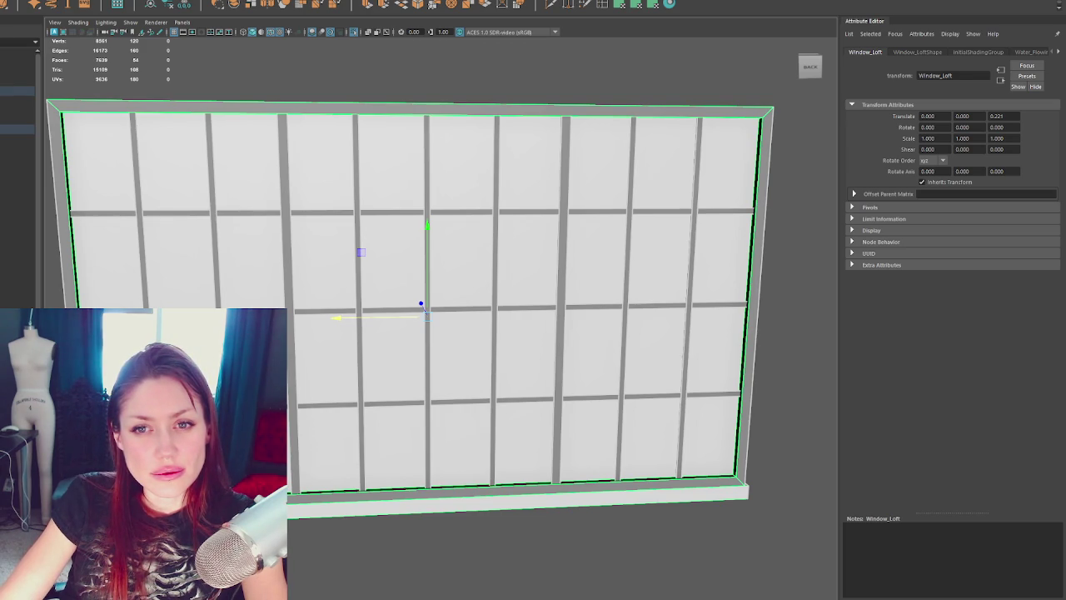
{"action": "scroll", "coordinate": [307, 298], "scroll_direction": "down", "scroll_amount": 5}
Step: Return to the full scene view and reselect Sewer_Foundation
{"action": "left_click", "coordinate": [557, 145]}
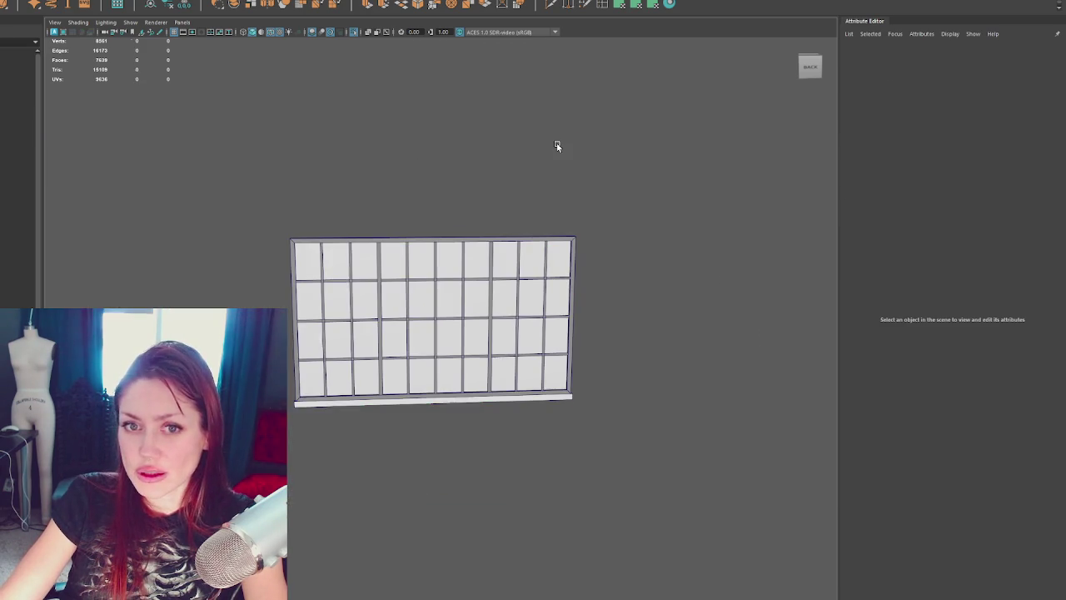
{"action": "key", "text": "ctrl+1"}
{"action": "scroll", "coordinate": [589, 389], "scroll_direction": "down", "scroll_amount": 2}
{"action": "left_click", "coordinate": [571, 278]}
{"action": "mouse_move", "coordinate": [571, 278]}
{"action": "left_mouse_down", "text": "alt"}
{"action": "mouse_move", "coordinate": [409, 356]}
{"action": "mouse_move", "coordinate": [607, 353]}
{"action": "mouse_move", "coordinate": [503, 363]}
{"action": "left_mouse_up", "text": "alt"}
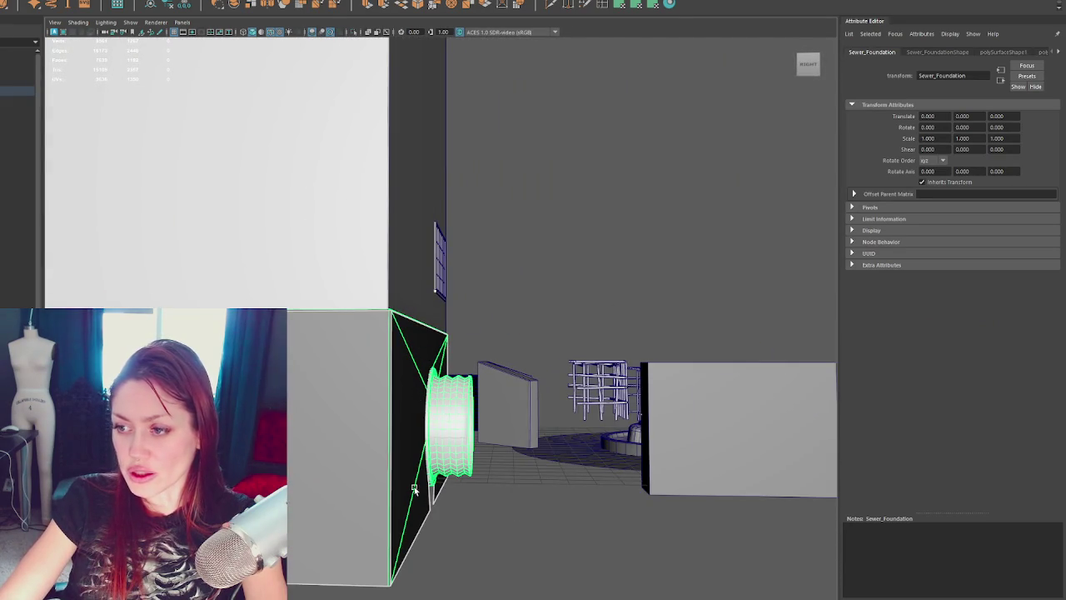
Step: Put Sewer_Foundation in vertex mode and pick a corner vertex with the Move tool
{"action": "right_click_drag", "start_coordinate": [511, 254], "coordinate": [400, 341]}
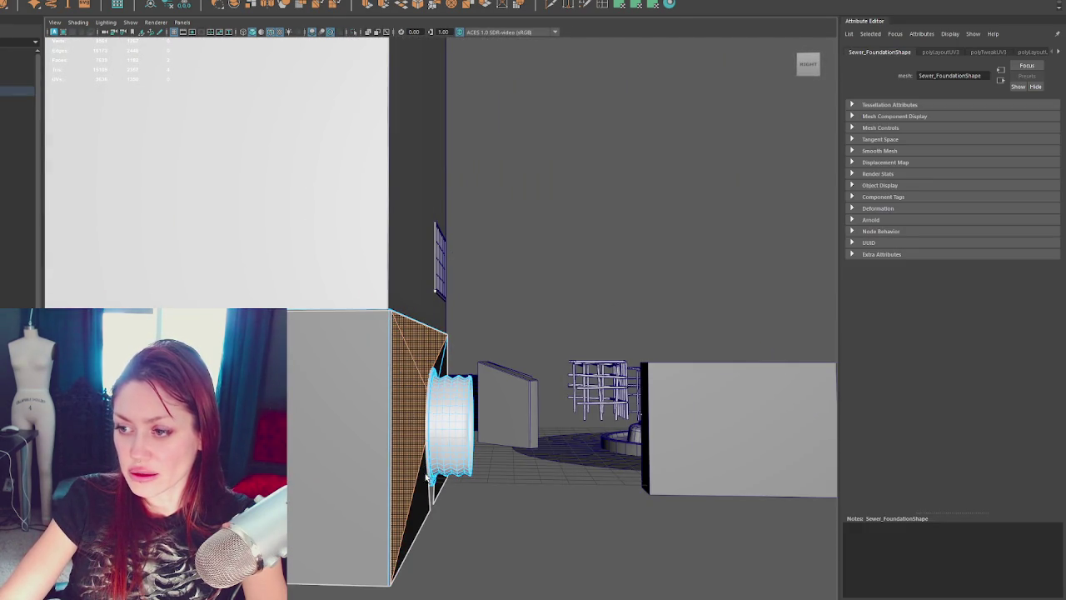
{"action": "mouse_move", "coordinate": [462, 487]}
{"action": "left_mouse_down", "text": "alt"}
{"action": "mouse_move", "coordinate": [419, 490]}
{"action": "mouse_move", "coordinate": [534, 416]}
{"action": "left_mouse_up", "text": "alt"}
{"action": "left_click", "coordinate": [327, 402]}
{"action": "key", "text": "w"}
{"action": "left_click", "coordinate": [630, 150]}
{"action": "mouse_move", "coordinate": [631, 150]}
{"action": "left_mouse_down", "text": "alt"}
{"action": "mouse_move", "coordinate": [500, 166]}
{"action": "mouse_move", "coordinate": [578, 169]}
{"action": "mouse_move", "coordinate": [391, 203]}
{"action": "mouse_move", "coordinate": [447, 99]}
{"action": "mouse_move", "coordinate": [359, 171]}
{"action": "mouse_move", "coordinate": [288, 131]}
{"action": "mouse_move", "coordinate": [276, 138]}
{"action": "left_mouse_up", "text": "alt"}
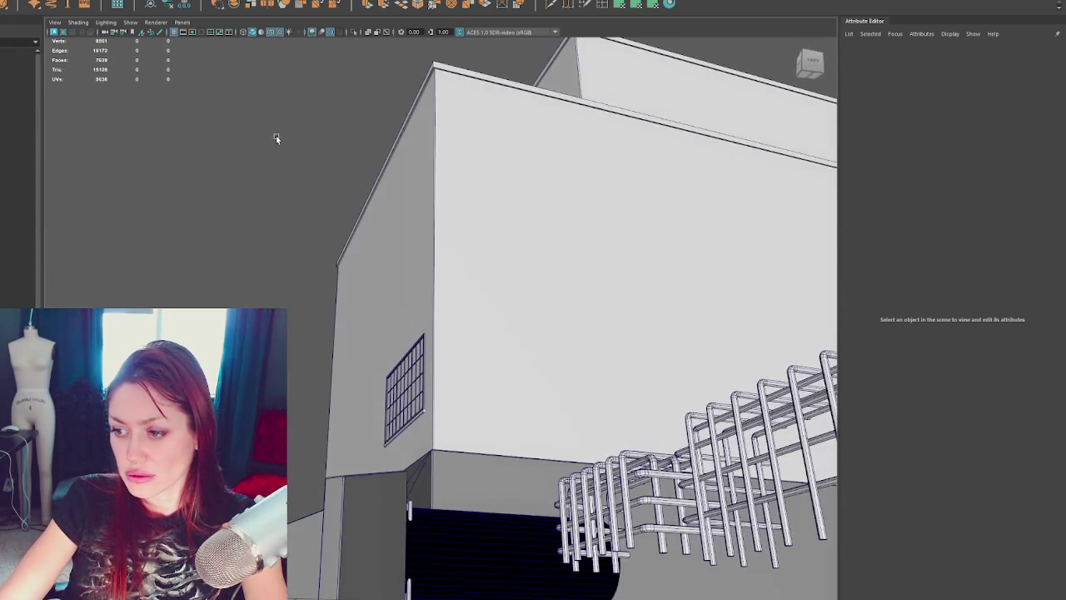
{"action": "left_click", "coordinate": [499, 542]}
{"action": "mouse_move", "coordinate": [500, 541]}
{"action": "left_mouse_down", "text": "alt"}
{"action": "mouse_move", "coordinate": [391, 320]}
{"action": "mouse_move", "coordinate": [464, 379]}
{"action": "mouse_move", "coordinate": [525, 209]}
{"action": "mouse_move", "coordinate": [530, 369]}
{"action": "mouse_move", "coordinate": [459, 335]}
{"action": "mouse_move", "coordinate": [523, 347]}
{"action": "mouse_move", "coordinate": [519, 314]}
{"action": "mouse_move", "coordinate": [447, 388]}
{"action": "mouse_move", "coordinate": [520, 208]}
{"action": "mouse_move", "coordinate": [581, 234]}
{"action": "mouse_move", "coordinate": [486, 245]}
{"action": "mouse_move", "coordinate": [500, 303]}
{"action": "mouse_move", "coordinate": [697, 326]}
{"action": "mouse_move", "coordinate": [237, 171]}
{"action": "mouse_move", "coordinate": [298, 391]}
{"action": "mouse_move", "coordinate": [400, 315]}
{"action": "left_mouse_up", "text": "alt"}
Step: Slide the foundation's corner vertex a little onto the wall, then exit vertex mode
{"action": "left_click", "coordinate": [521, 208]}
{"action": "key", "text": "4"}
{"action": "left_click", "coordinate": [350, 195]}
{"action": "left_click_drag", "start_coordinate": [349, 194], "coordinate": [488, 412], "text": "alt"}
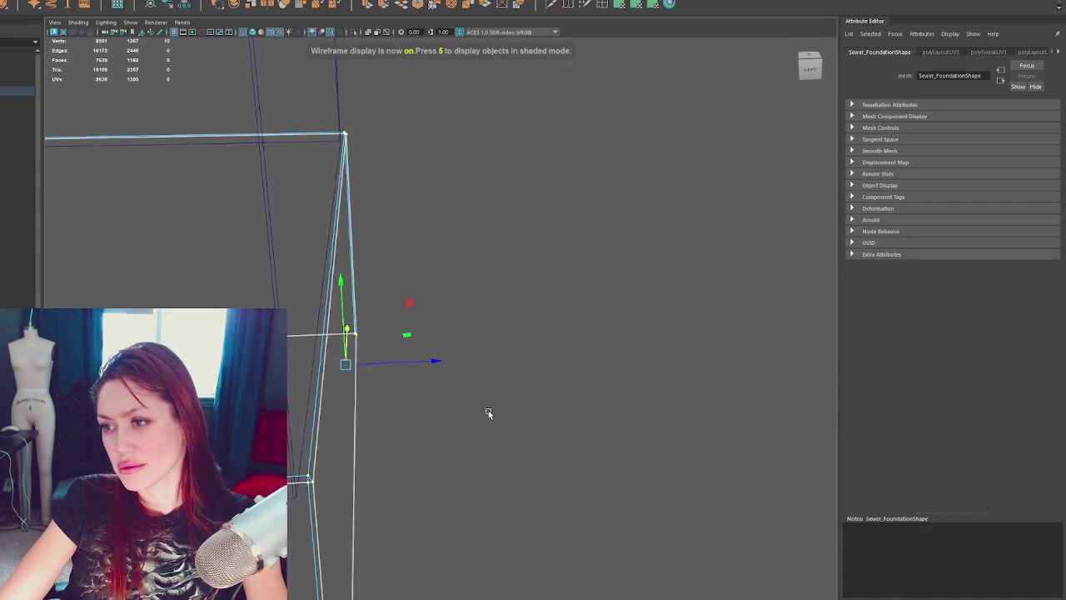
{"action": "key", "text": "5"}
{"action": "left_click_drag", "start_coordinate": [434, 362], "coordinate": [428, 364]}
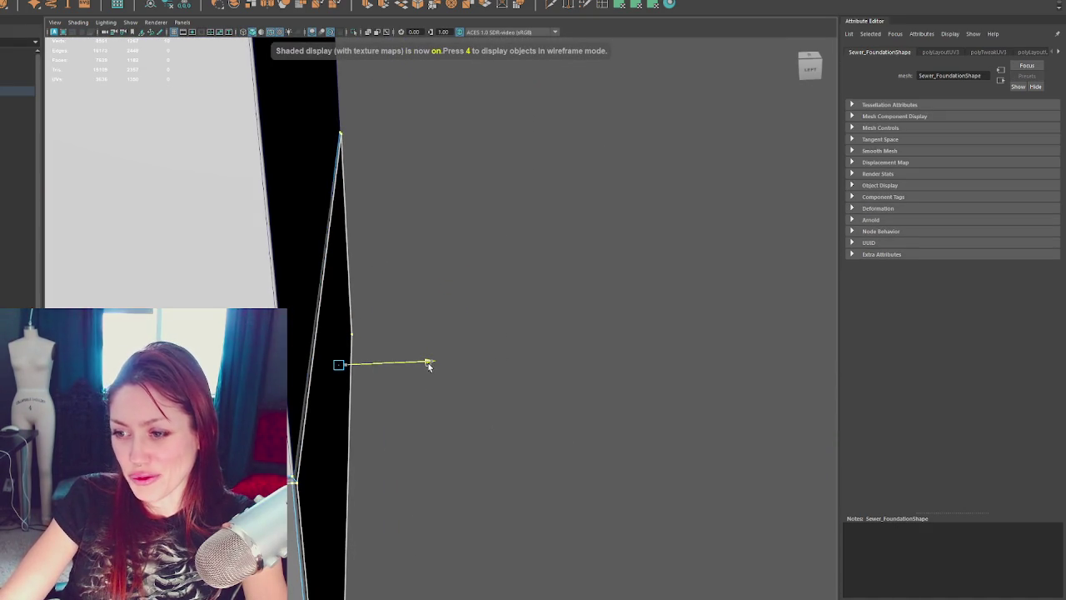
{"action": "right_click_drag", "start_coordinate": [471, 265], "coordinate": [518, 229]}
{"action": "mouse_move", "coordinate": [365, 183]}
{"action": "left_mouse_down", "text": "alt"}
{"action": "mouse_move", "coordinate": [585, 150]}
{"action": "mouse_move", "coordinate": [497, 208]}
{"action": "mouse_move", "coordinate": [406, 179]}
{"action": "left_mouse_up", "text": "alt"}
{"action": "scroll", "coordinate": [575, 148], "scroll_direction": "up", "scroll_amount": 5}
Step: Frame the gridded window, try an edge loop across it, then undo it
{"action": "left_click", "coordinate": [406, 179]}
{"action": "key", "text": "f"}
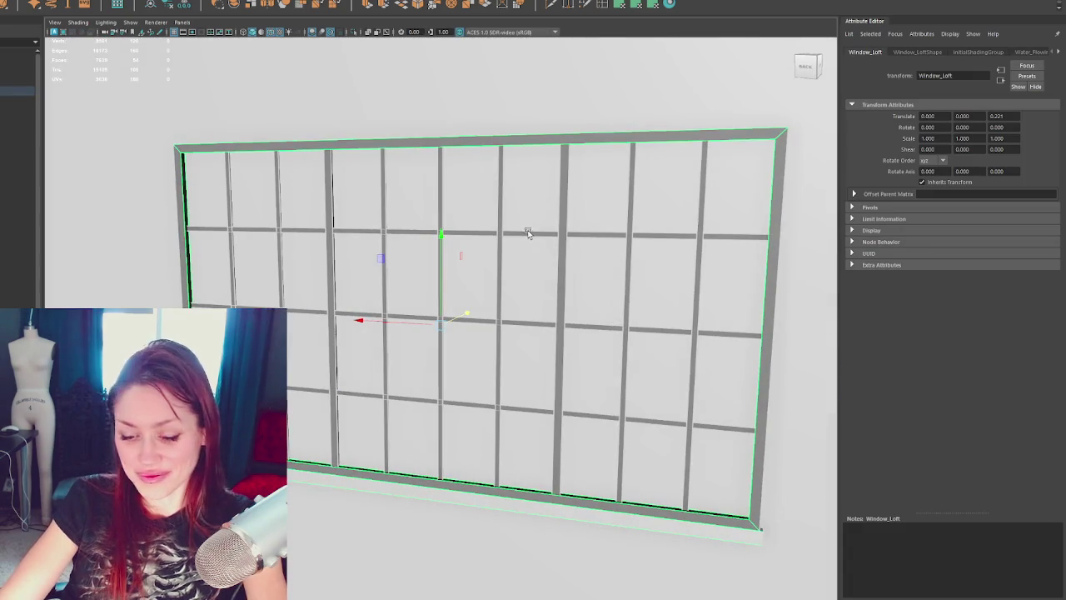
{"action": "scroll", "coordinate": [516, 234], "scroll_direction": "up", "scroll_amount": 3}
{"action": "scroll", "coordinate": [500, 227], "scroll_direction": "up", "scroll_amount": 2}
{"action": "right_click_drag", "start_coordinate": [489, 217], "coordinate": [519, 198]}
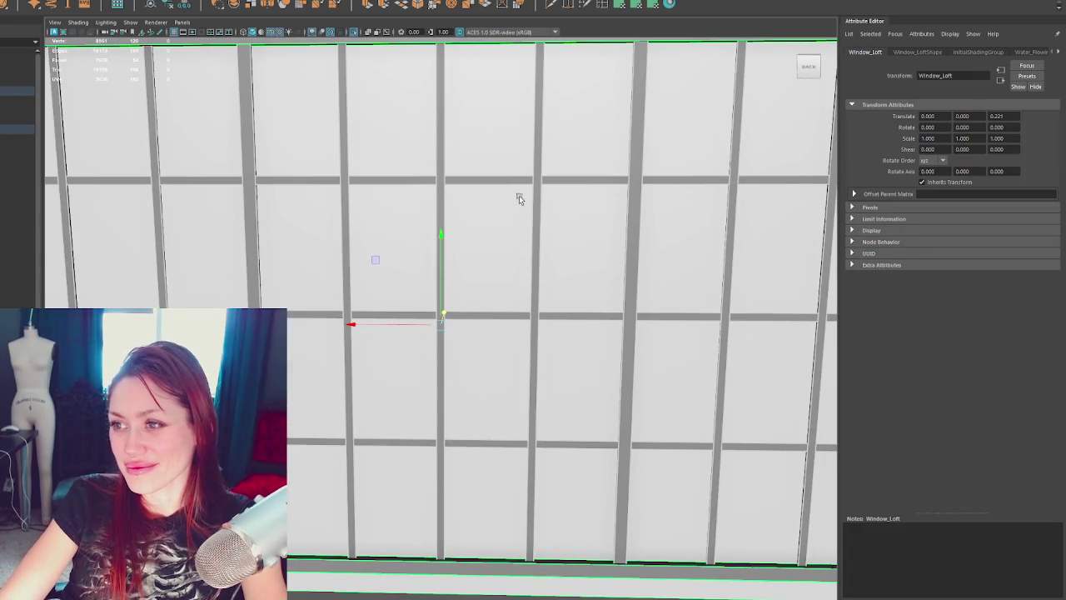
{"action": "left_click", "coordinate": [602, 7]}
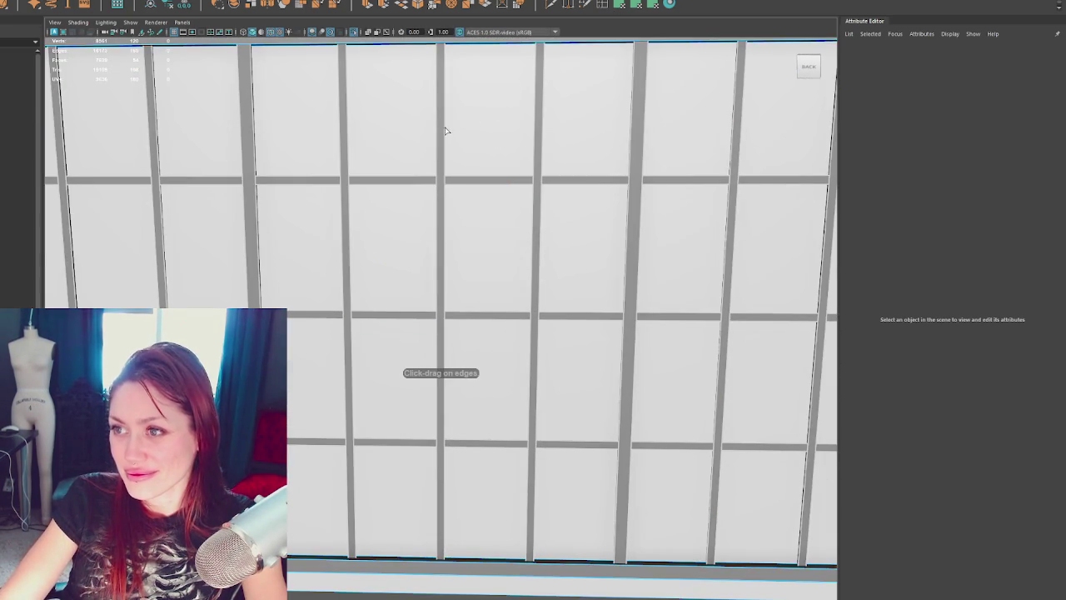
{"action": "left_click", "coordinate": [444, 245]}
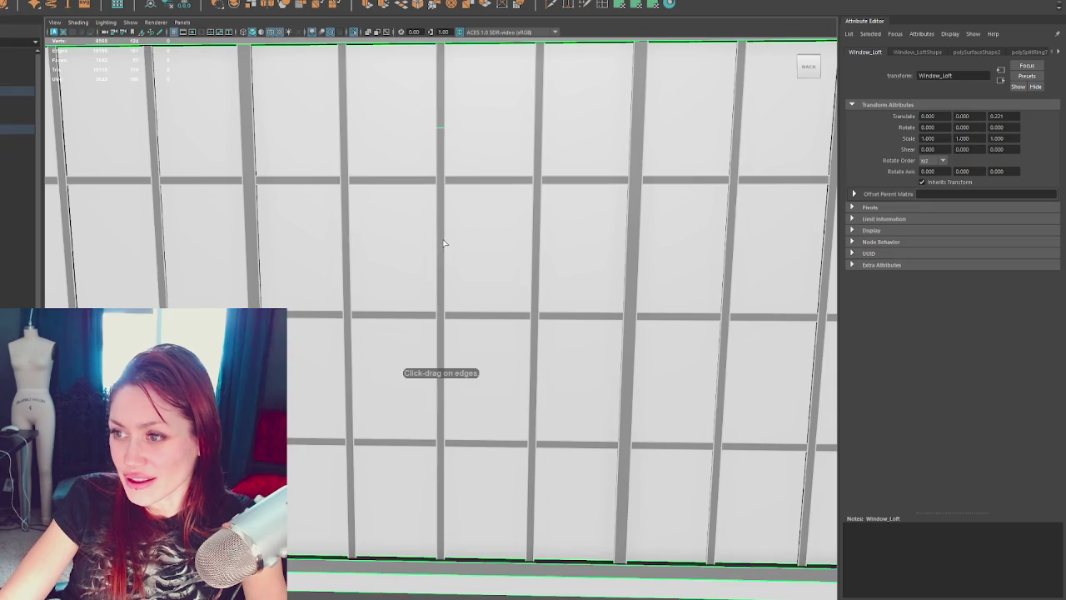
{"action": "key", "text": "f"}
{"action": "key", "text": "ctrl+z"}
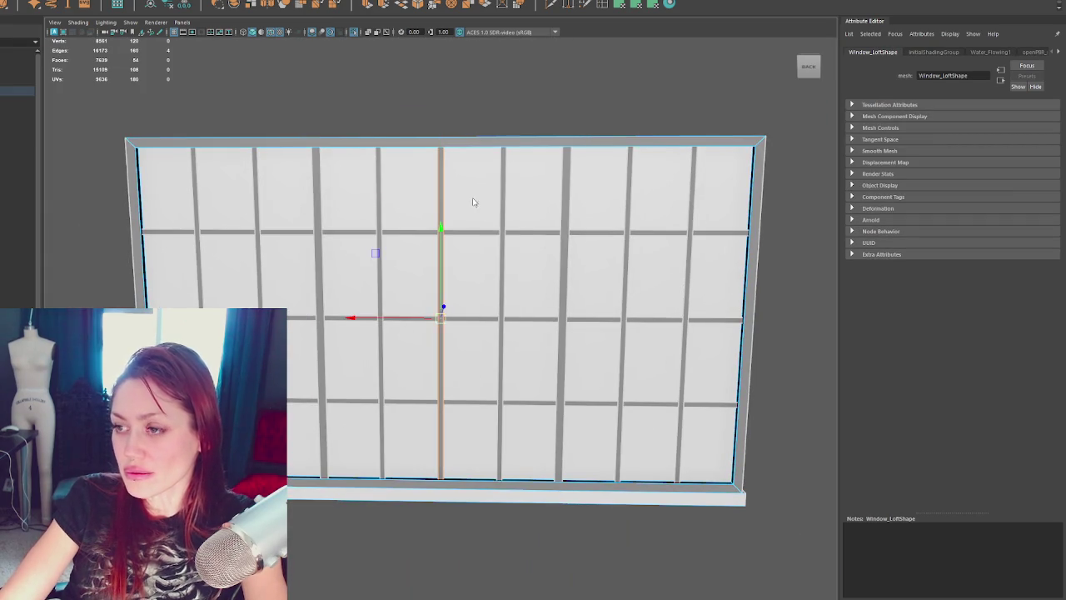
Step: Duplicate the window and move the copy to the left
{"action": "scroll", "coordinate": [503, 250], "scroll_direction": "down", "scroll_amount": 2}
{"action": "left_click", "coordinate": [566, 295]}
{"action": "key", "text": "ctrl+d"}
{"action": "left_click_drag", "start_coordinate": [388, 324], "coordinate": [142, 324]}
Step: Insert two edge loops along the window's central mullion (polySplitRing7 and polySplitRing8)
{"action": "key", "text": "f"}
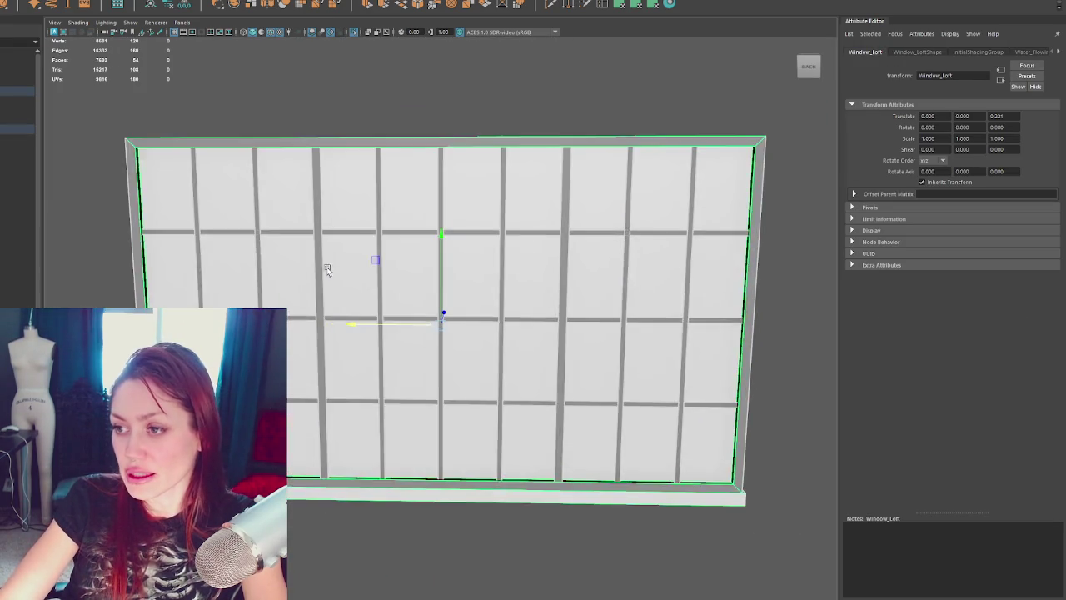
{"action": "scroll", "coordinate": [375, 258], "scroll_direction": "up", "scroll_amount": 3}
{"action": "scroll", "coordinate": [428, 269], "scroll_direction": "up", "scroll_amount": 3}
{"action": "left_click", "coordinate": [354, 386]}
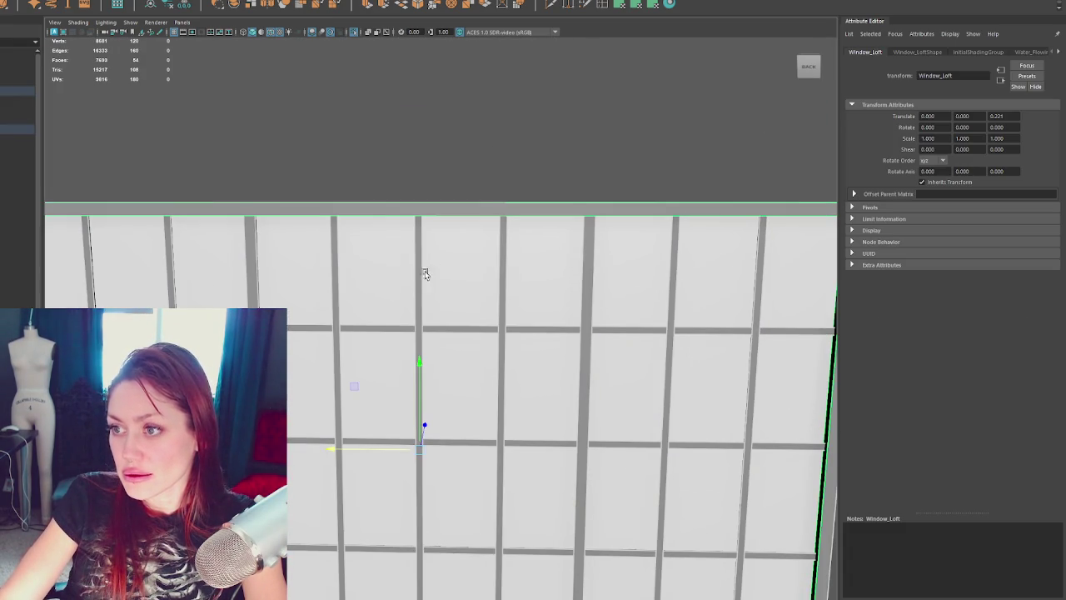
{"action": "key", "text": "Escape"}
{"action": "left_click", "coordinate": [420, 380]}
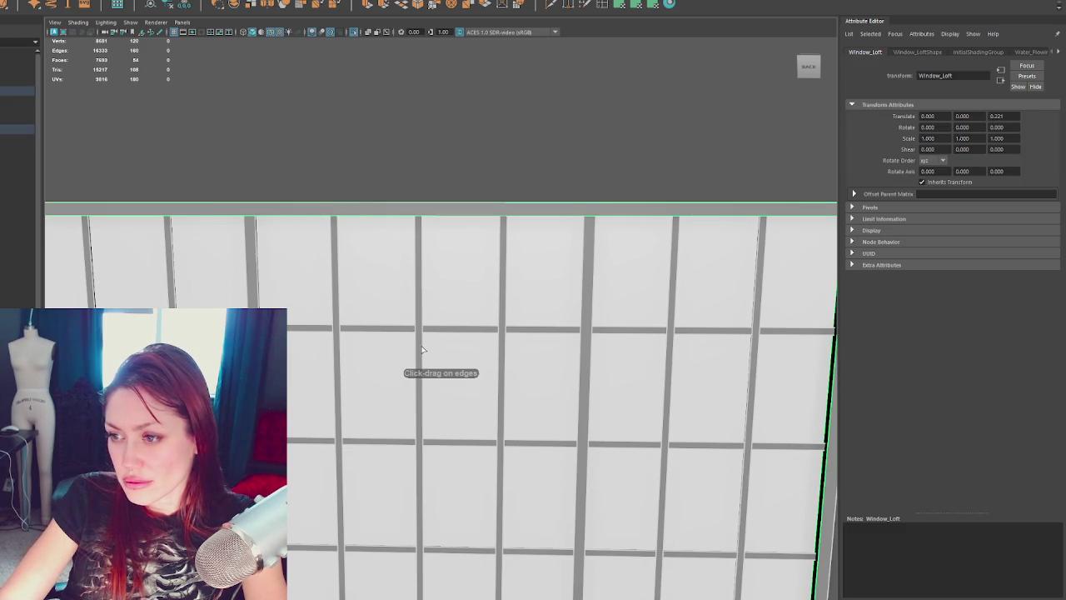
{"action": "left_click_drag", "start_coordinate": [428, 269], "coordinate": [422, 410]}
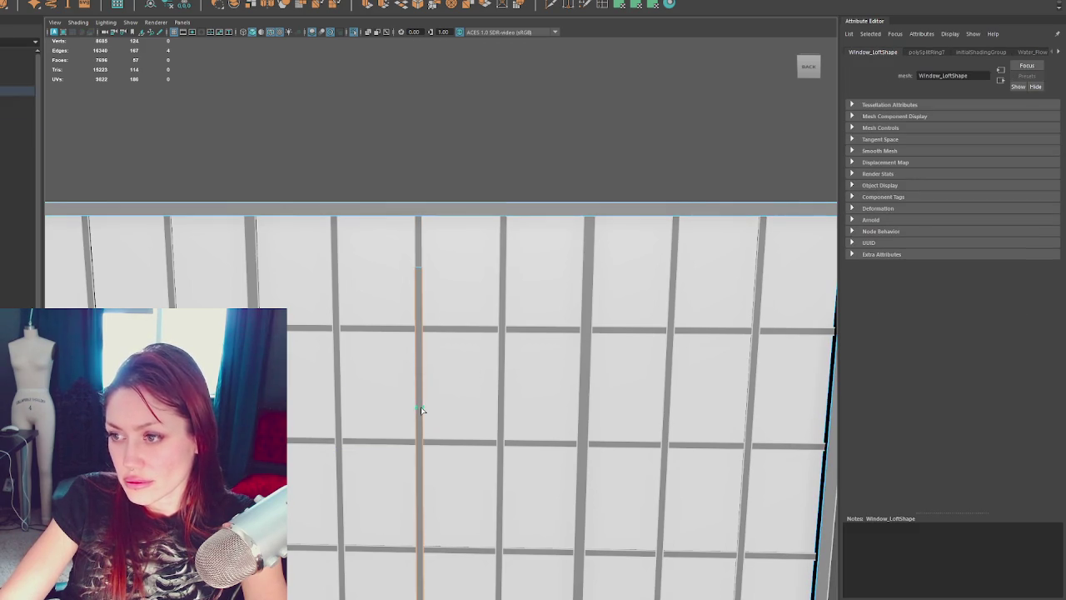
{"action": "left_click", "coordinate": [422, 410]}
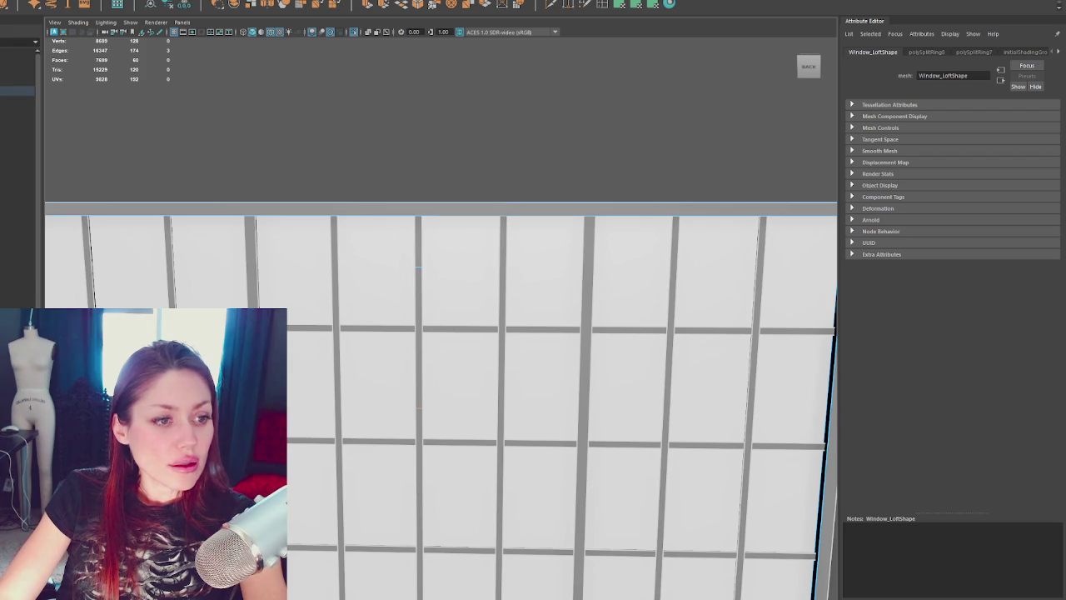
{"action": "key", "text": "alt+Tab"}
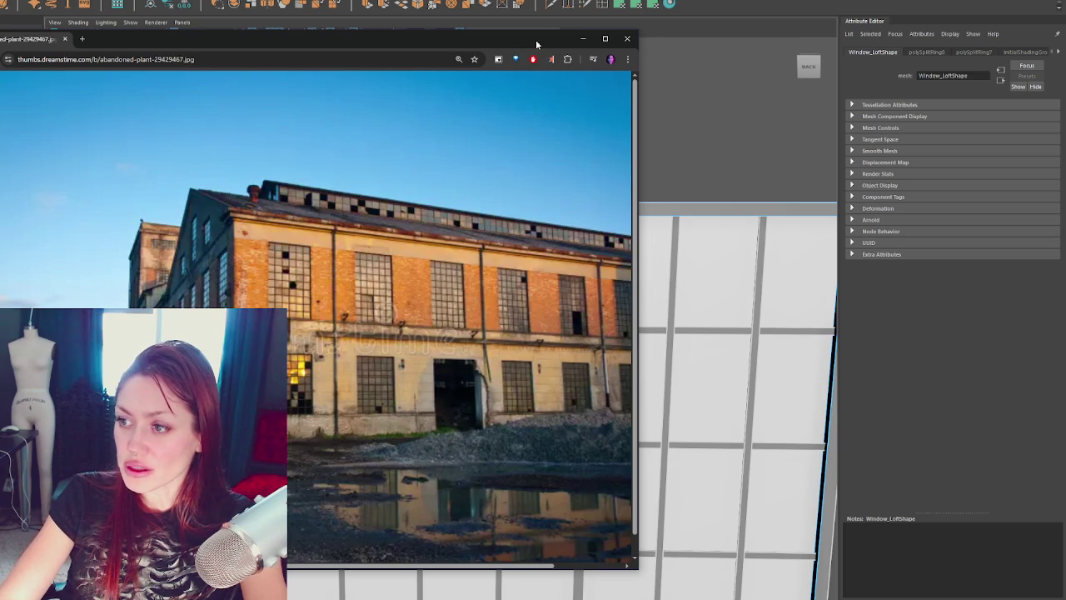
Step: Close the abandoned factory reference photo to get back to Maya
{"action": "left_click", "coordinate": [583, 38]}
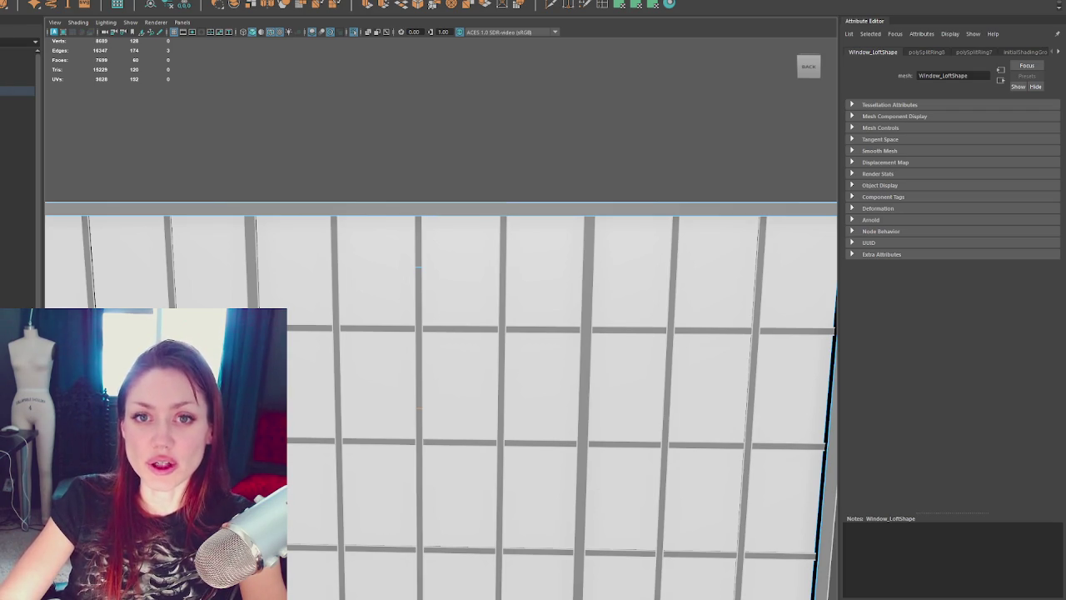
Step: Frame the window and undo the misplaced edge loop on the central mullion
{"action": "left_click", "coordinate": [418, 273]}
{"action": "left_click", "coordinate": [467, 116]}
{"action": "left_click", "coordinate": [391, 257]}
{"action": "key", "text": "f"}
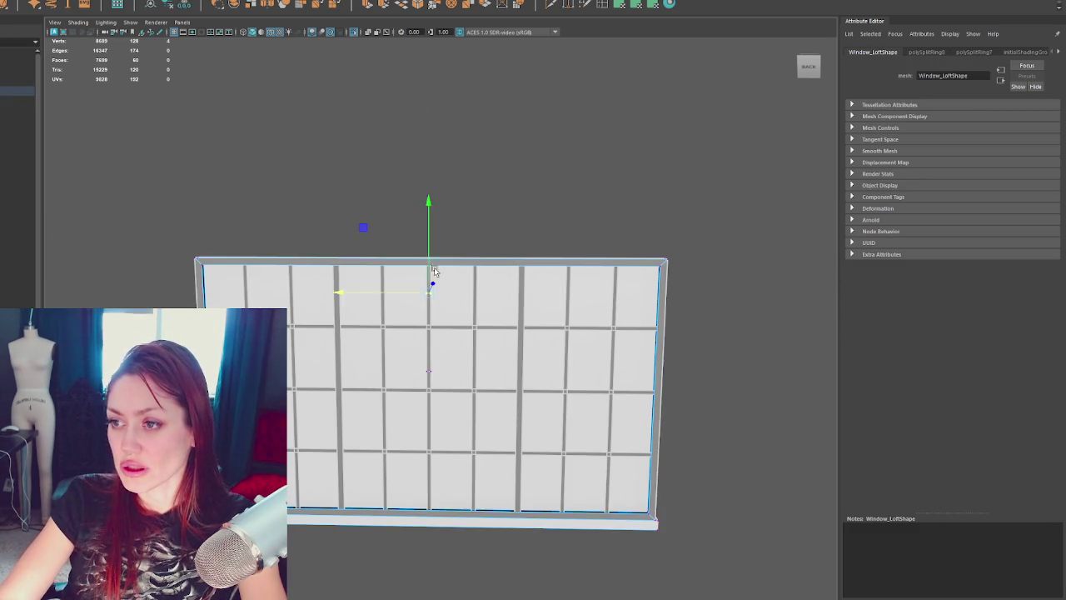
{"action": "left_click_drag", "start_coordinate": [440, 337], "coordinate": [430, 357]}
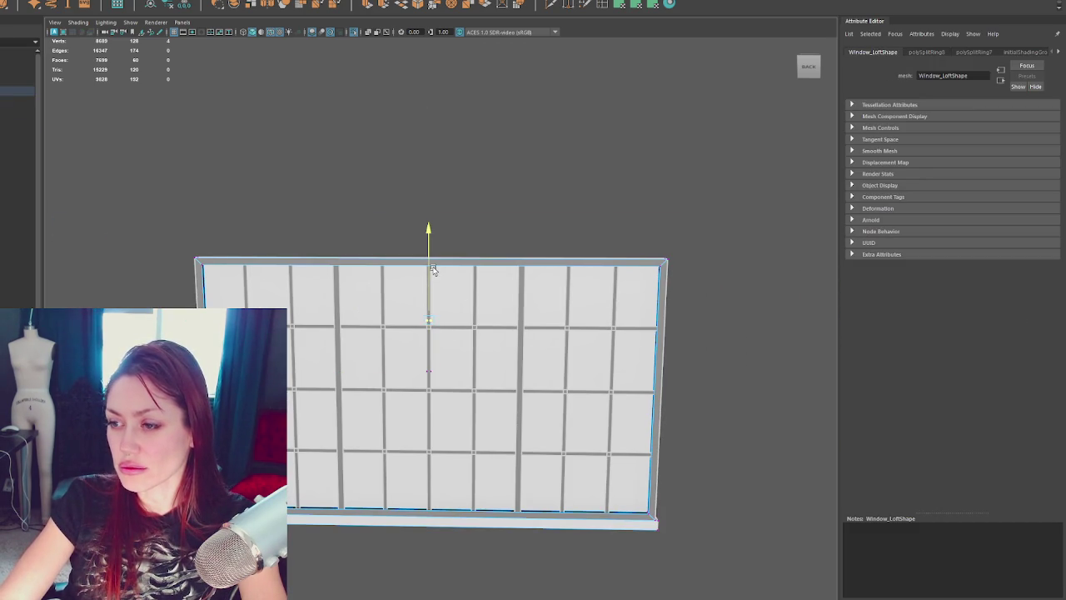
{"action": "key", "text": "ctrl+z"}
{"action": "double_click", "coordinate": [445, 298]}
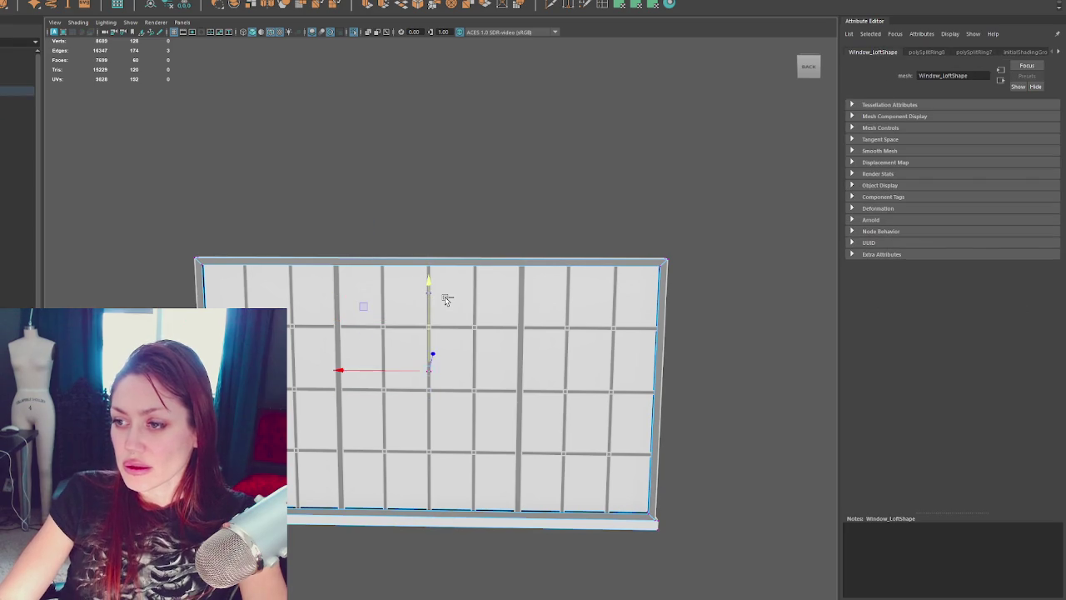
{"action": "left_click", "coordinate": [476, 234]}
{"action": "scroll", "coordinate": [452, 262], "scroll_direction": "up", "scroll_amount": 3}
{"action": "left_click", "coordinate": [427, 271]}
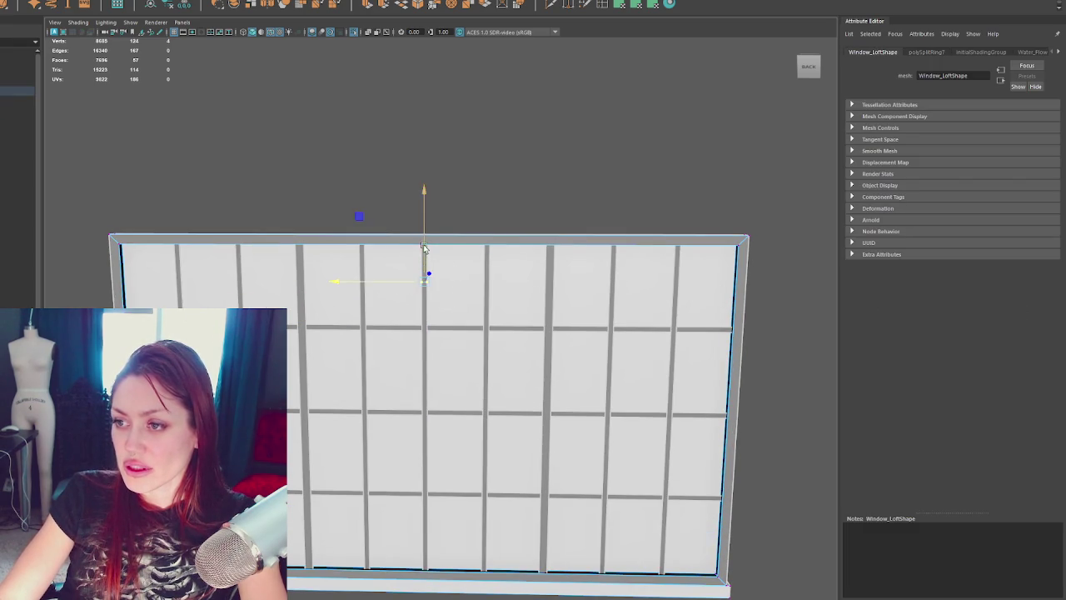
{"action": "left_click_drag", "start_coordinate": [383, 370], "coordinate": [386, 372]}
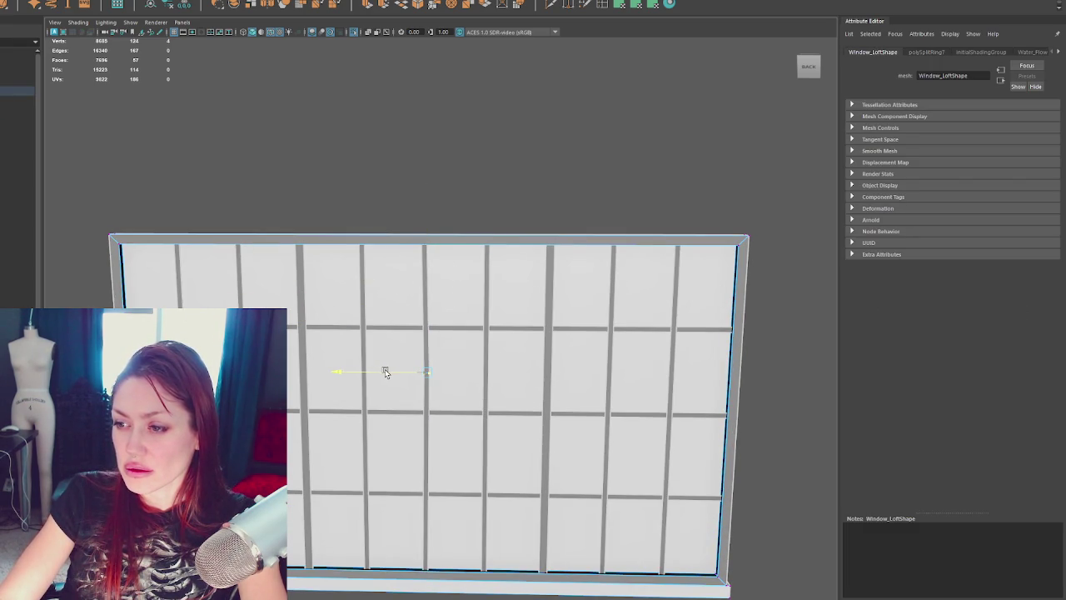
{"action": "left_click_drag", "start_coordinate": [385, 369], "coordinate": [385, 574]}
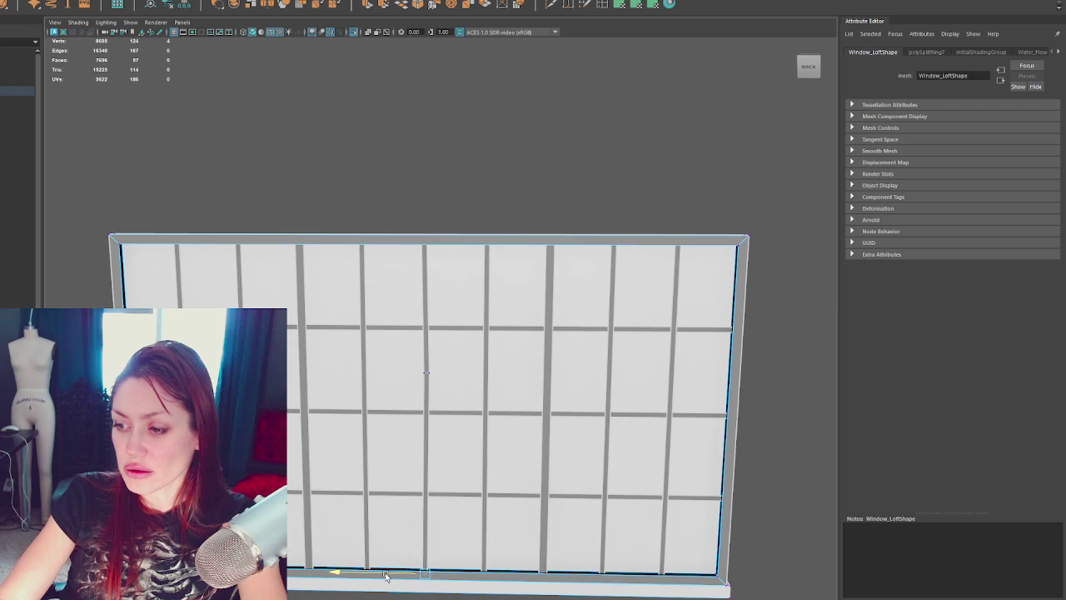
Step: Insert new edge loops on mullions near the window's left and right sides
{"action": "left_click", "coordinate": [603, 7]}
{"action": "left_click", "coordinate": [241, 275]}
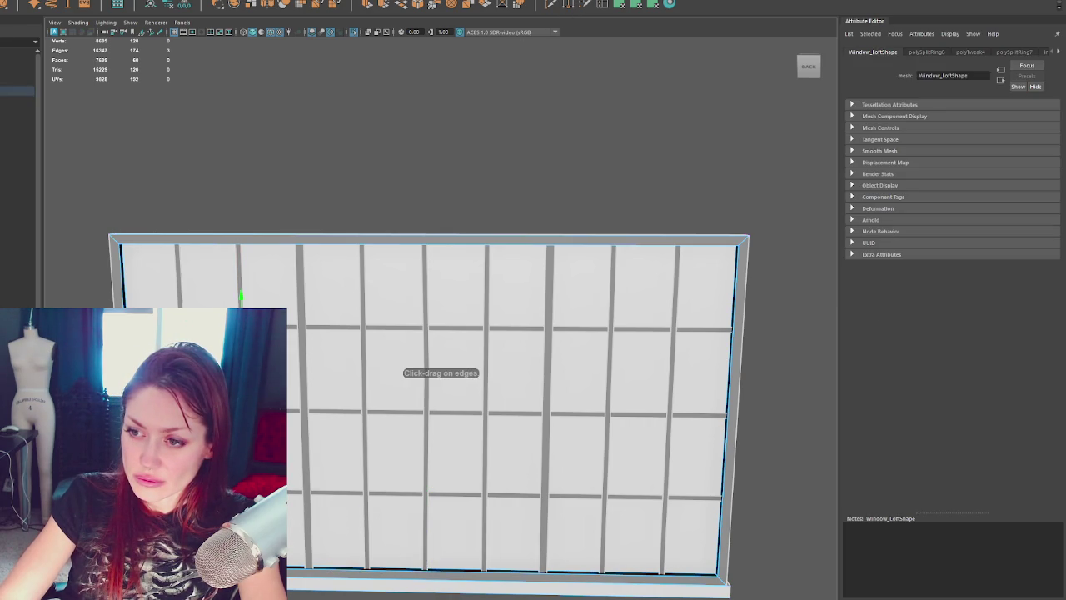
{"action": "left_click", "coordinate": [238, 237]}
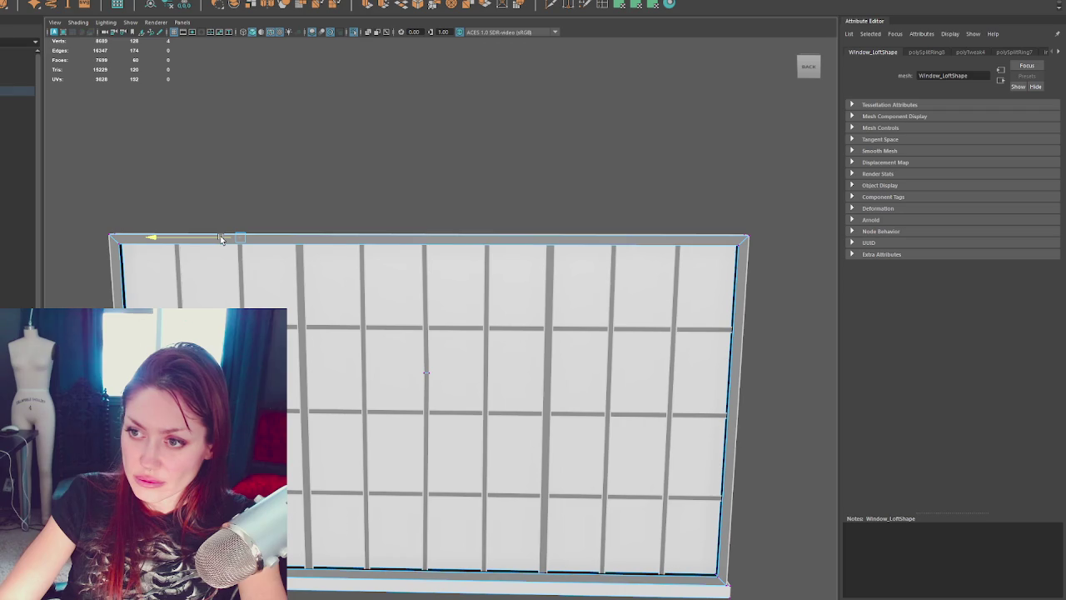
{"action": "key", "text": "w"}
{"action": "left_click", "coordinate": [650, 309]}
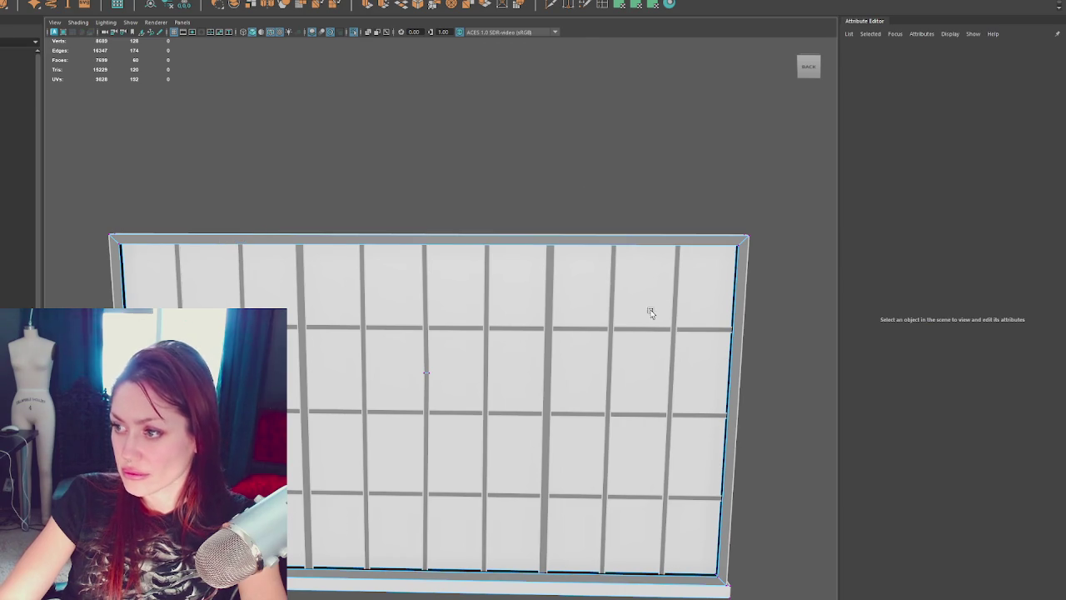
{"action": "left_click", "coordinate": [591, 329]}
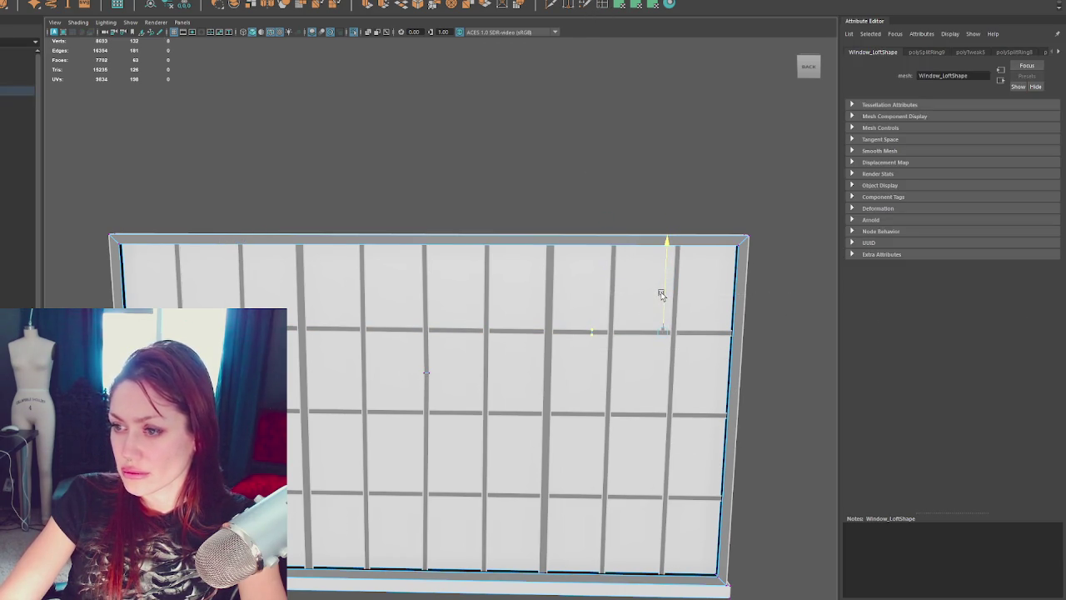
{"action": "key", "text": "w"}
{"action": "left_click", "coordinate": [499, 174]}
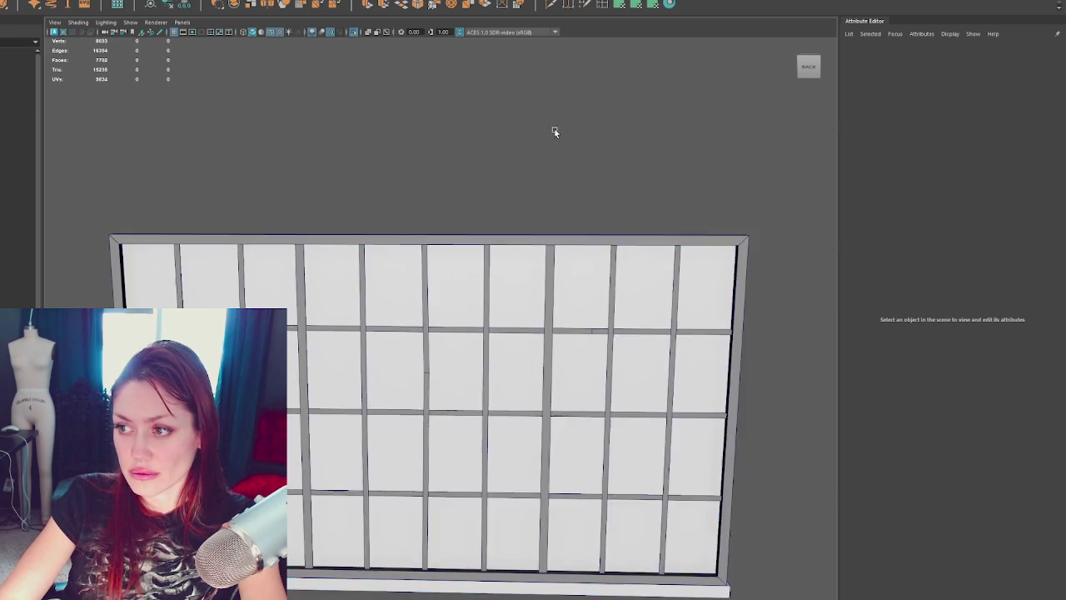
{"action": "scroll", "coordinate": [566, 156], "scroll_direction": "down", "scroll_amount": 3}
{"action": "scroll", "coordinate": [566, 158], "scroll_direction": "down", "scroll_amount": 2}
{"action": "scroll", "coordinate": [565, 167], "scroll_direction": "up", "scroll_amount": 3}
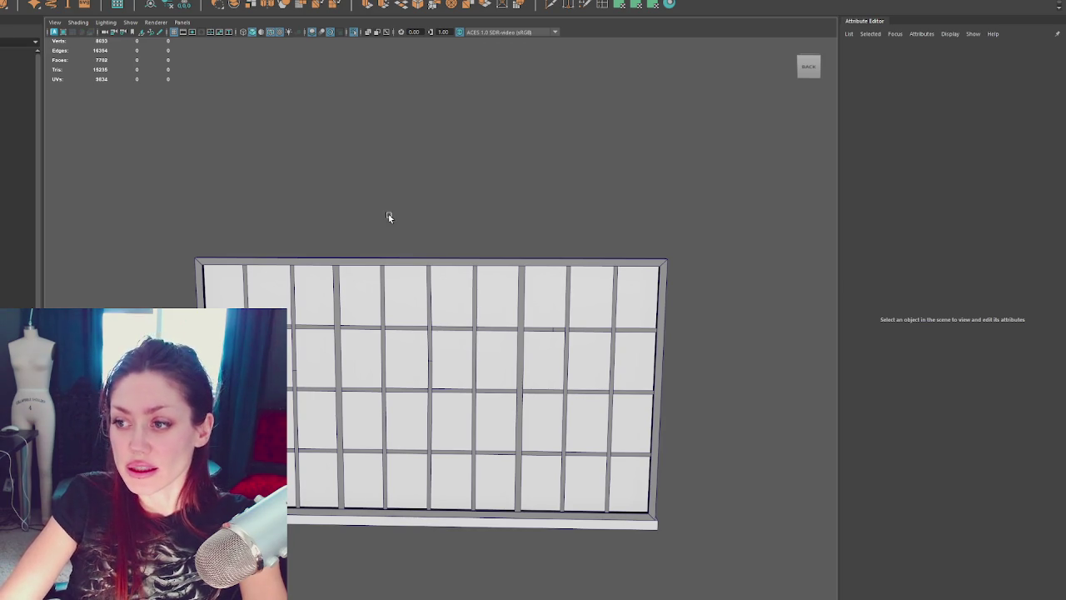
Step: Orbit to the building corner, select Sewer_Foundation, and open the UV menu
{"action": "scroll", "coordinate": [400, 197], "scroll_direction": "down", "scroll_amount": 5}
{"action": "mouse_move", "coordinate": [414, 241]}
{"action": "left_mouse_down", "text": "alt"}
{"action": "mouse_move", "coordinate": [602, 454]}
{"action": "mouse_move", "coordinate": [707, 236]}
{"action": "mouse_move", "coordinate": [757, 209]}
{"action": "left_mouse_up", "text": "alt"}
{"action": "left_click", "coordinate": [601, 454]}
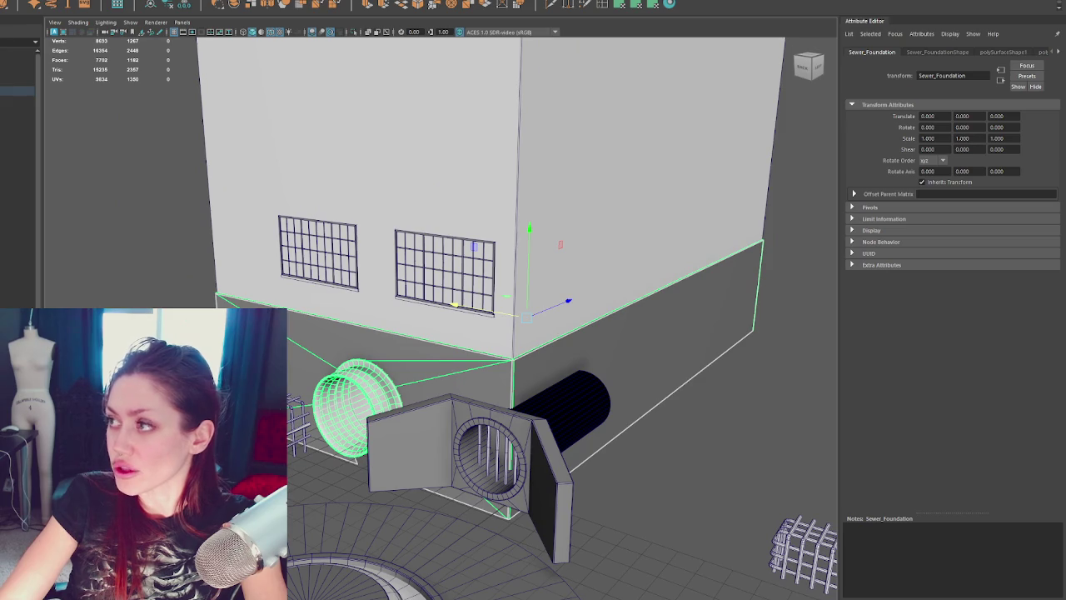
{"action": "scroll", "coordinate": [762, 199], "scroll_direction": "up", "scroll_amount": 3}
{"action": "scroll", "coordinate": [763, 199], "scroll_direction": "up", "scroll_amount": 2}
{"action": "left_click", "coordinate": [809, 409]}
{"action": "left_click", "coordinate": [605, 378]}
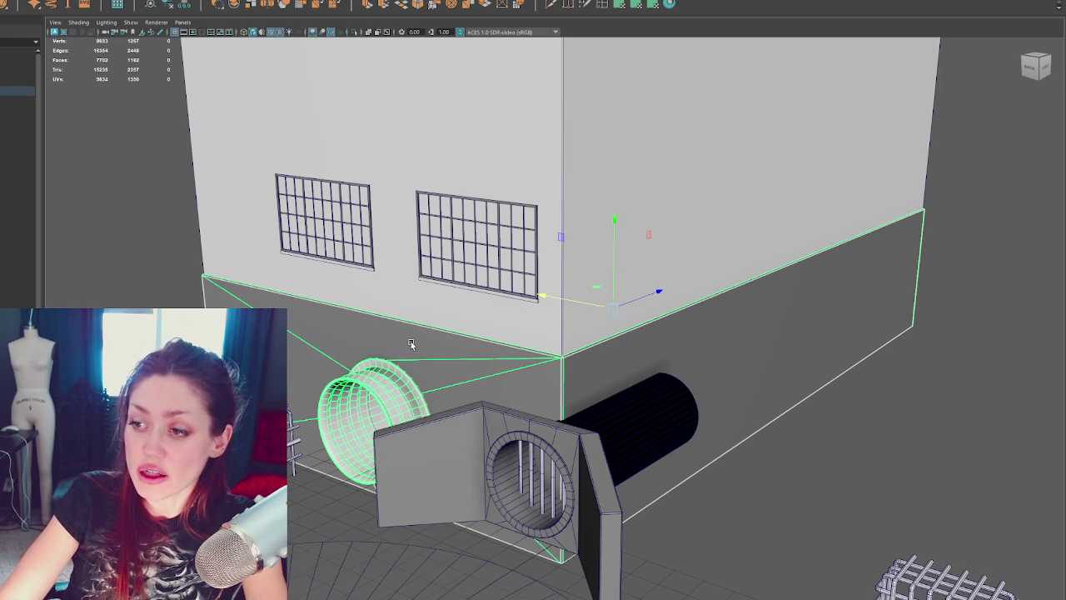
{"action": "left_click", "coordinate": [242, 3]}
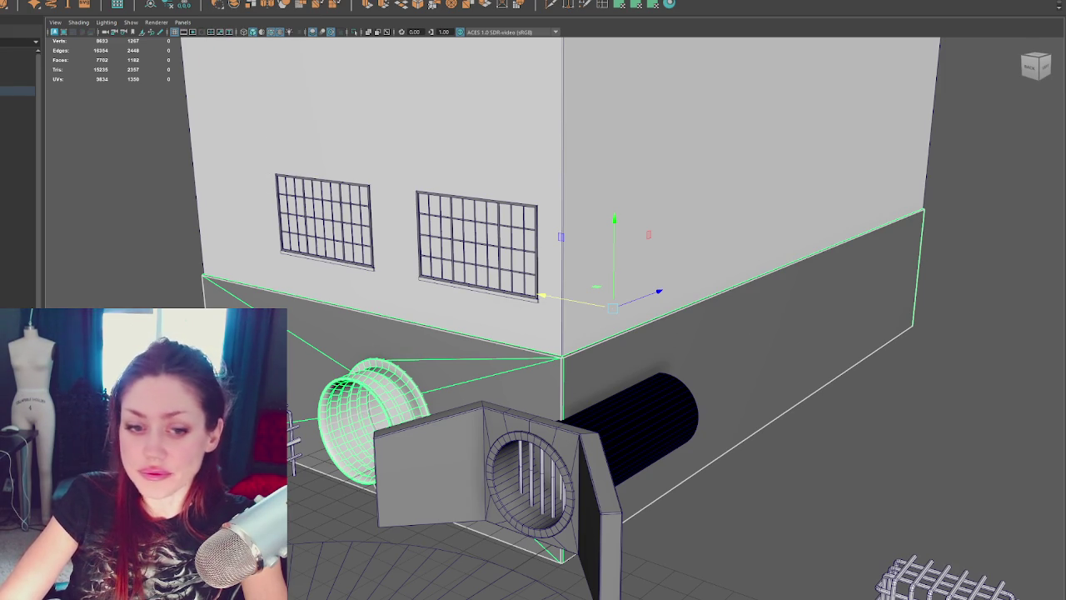
{"action": "scroll", "coordinate": [450, 354], "scroll_direction": "up", "scroll_amount": 2}
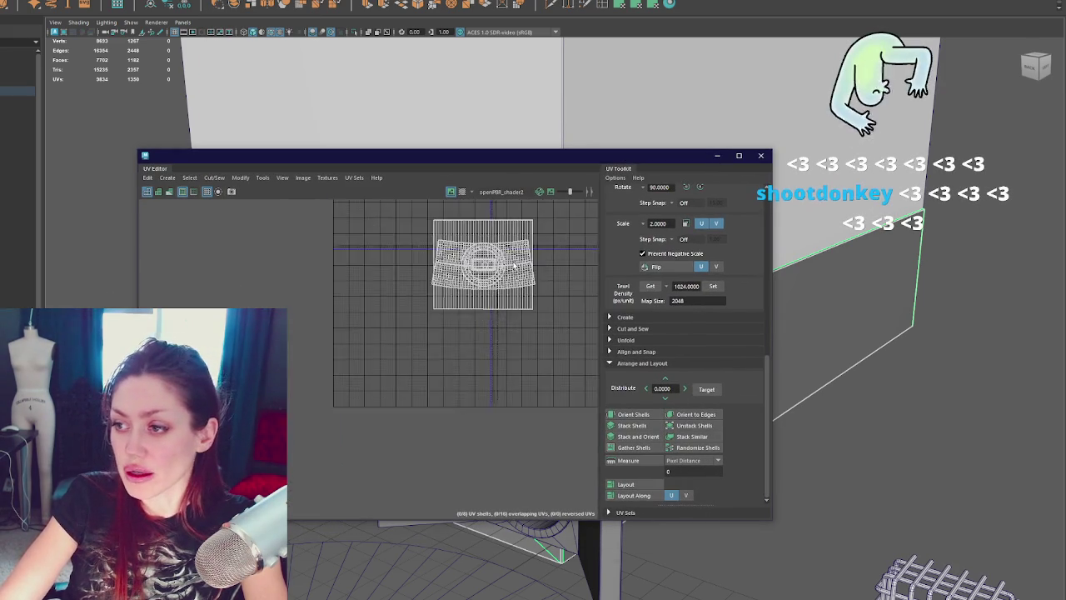
{"action": "middle_click_drag", "start_coordinate": [450, 354], "coordinate": [404, 428], "text": "alt"}
{"action": "scroll", "coordinate": [397, 319], "scroll_direction": "up", "scroll_amount": 2}
{"action": "scroll", "coordinate": [396, 319], "scroll_direction": "up", "scroll_amount": 2}
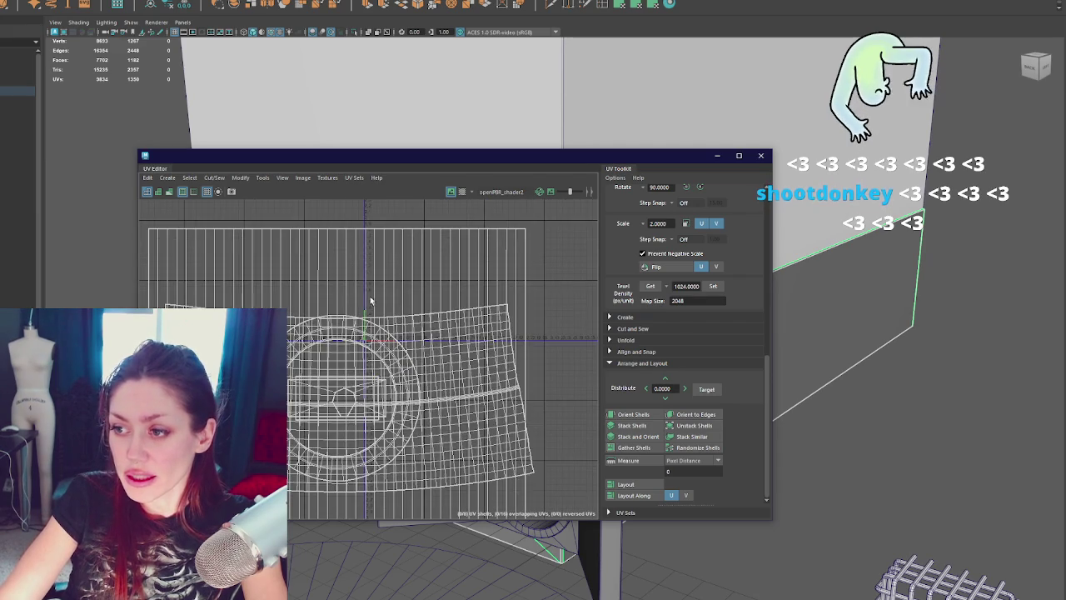
{"action": "scroll", "coordinate": [371, 299], "scroll_direction": "up", "scroll_amount": 2}
{"action": "scroll", "coordinate": [385, 338], "scroll_direction": "up", "scroll_amount": 2}
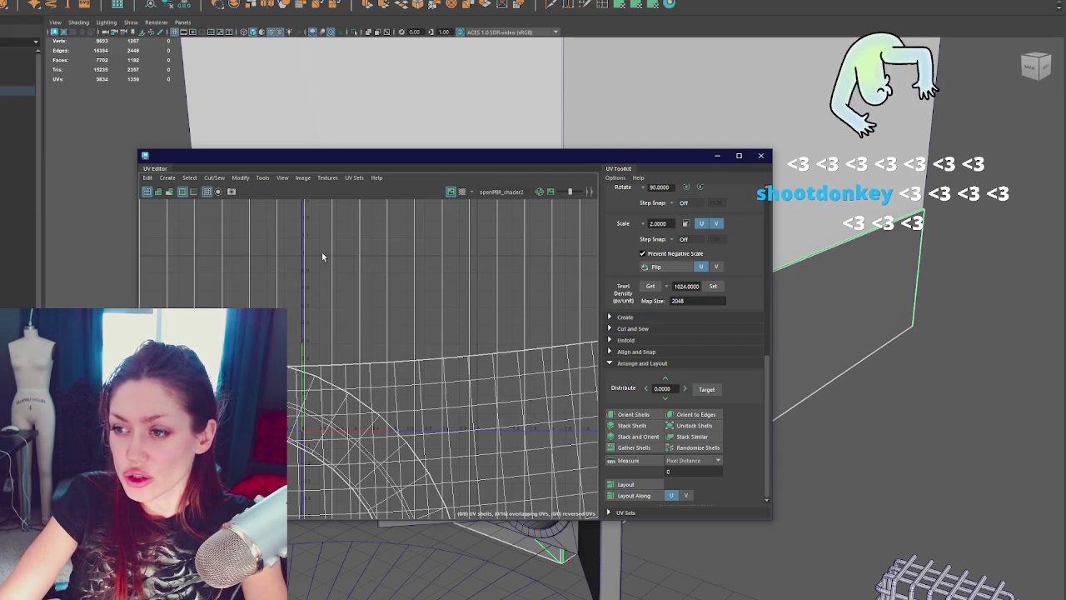
{"action": "scroll", "coordinate": [386, 387], "scroll_direction": "down", "scroll_amount": 3}
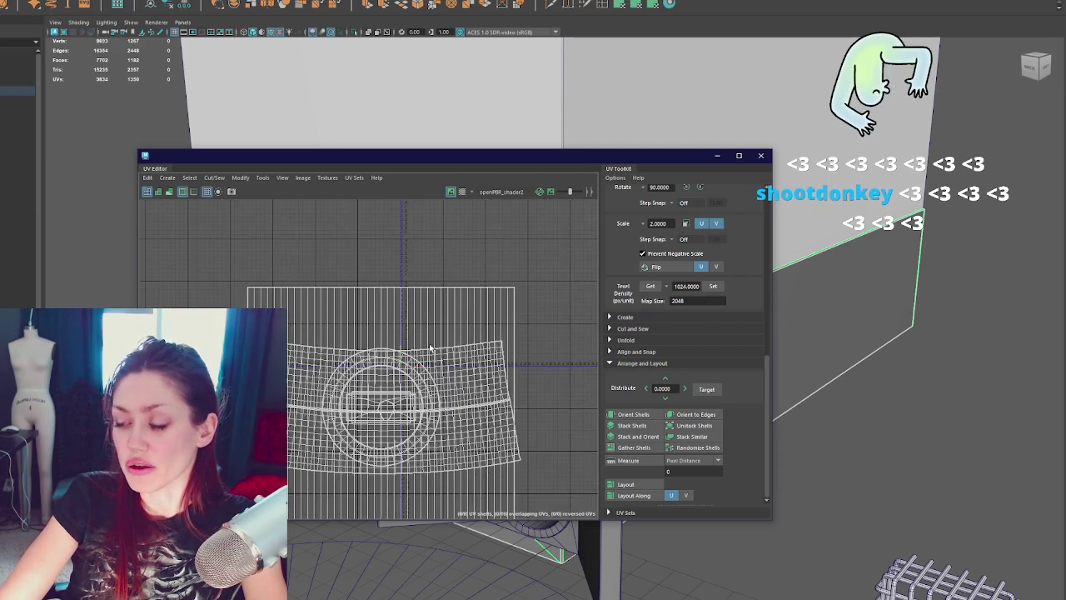
{"action": "left_click", "coordinate": [760, 155]}
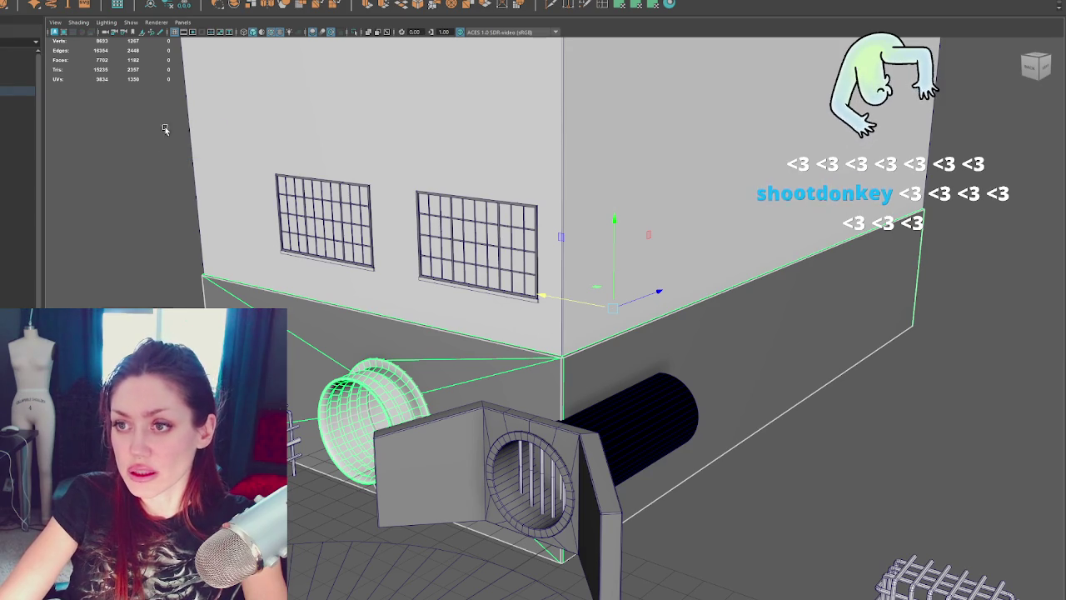
{"action": "left_click_drag", "start_coordinate": [154, 235], "coordinate": [167, 236], "text": "alt"}
{"action": "scroll", "coordinate": [167, 236], "scroll_direction": "down", "scroll_amount": 2}
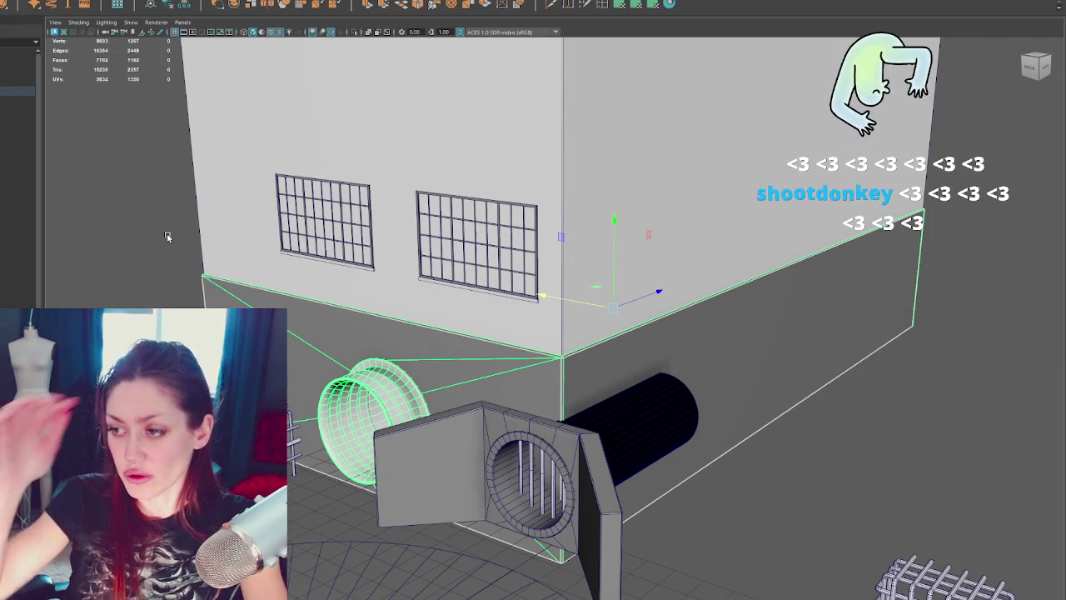
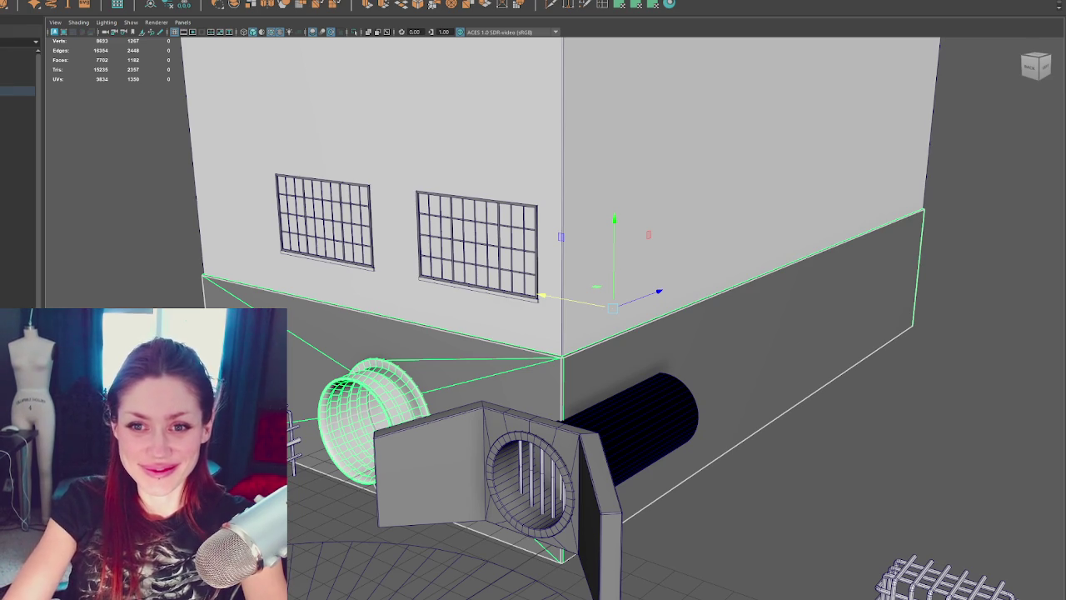
Step: Select the building and its second window frame, then zoom in on it face-on
{"action": "left_click", "coordinate": [441, 325]}
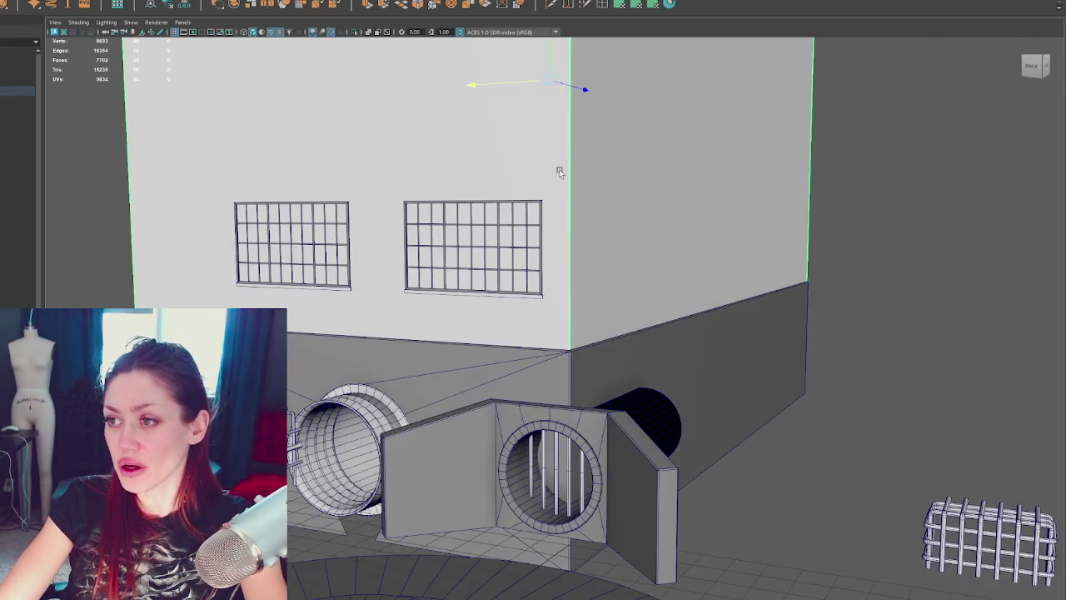
{"action": "scroll", "coordinate": [559, 171], "scroll_direction": "up", "scroll_amount": 3}
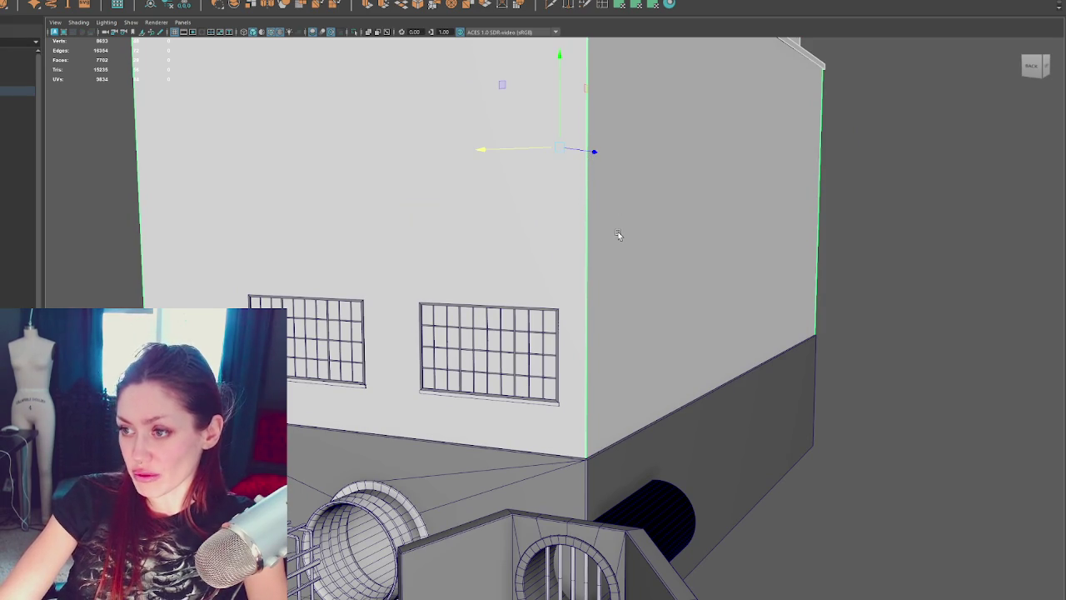
{"action": "scroll", "coordinate": [569, 366], "scroll_direction": "up", "scroll_amount": 3}
{"action": "left_click", "coordinate": [502, 379]}
{"action": "left_click_drag", "start_coordinate": [503, 379], "coordinate": [533, 350], "text": "alt"}
{"action": "scroll", "coordinate": [566, 307], "scroll_direction": "up", "scroll_amount": 4}
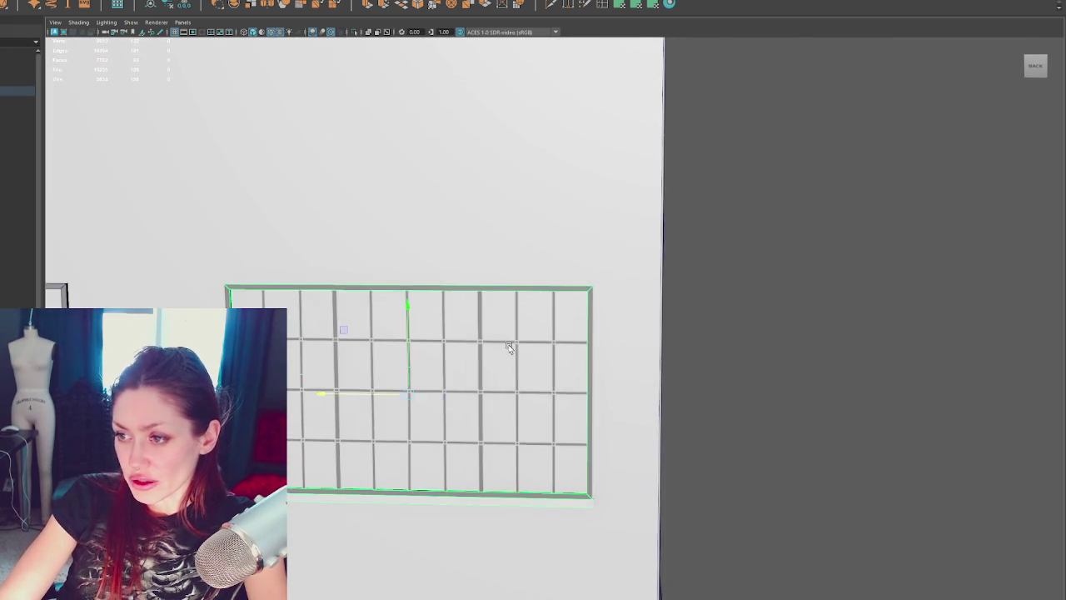
Step: Shift the window frame's pivot slightly along X, back in object mode
{"action": "scroll", "coordinate": [597, 309], "scroll_direction": "up", "scroll_amount": 3}
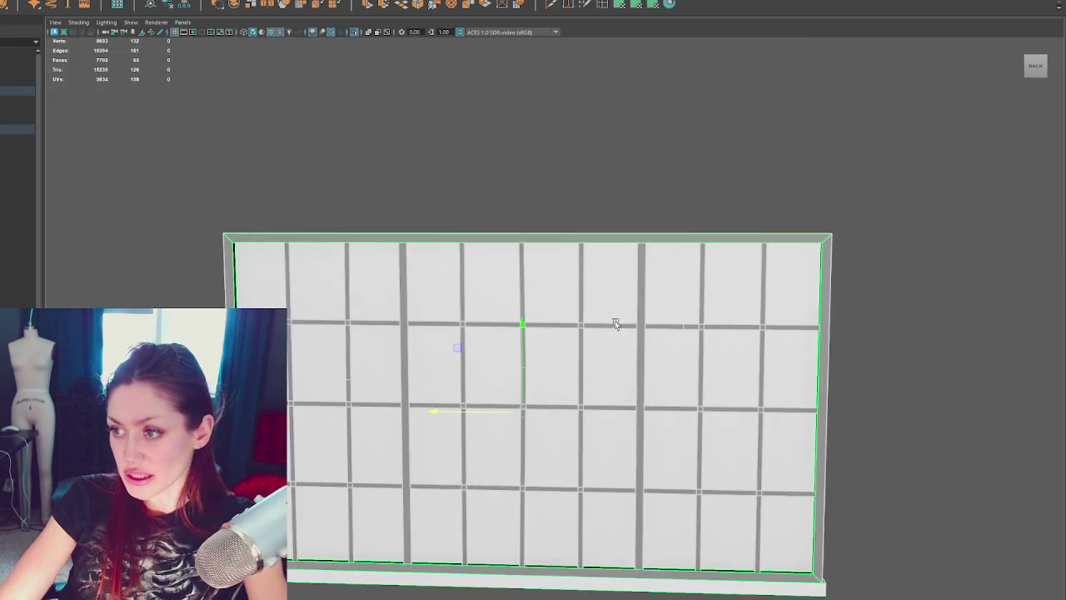
{"action": "right_click_drag", "start_coordinate": [619, 302], "coordinate": [654, 314]}
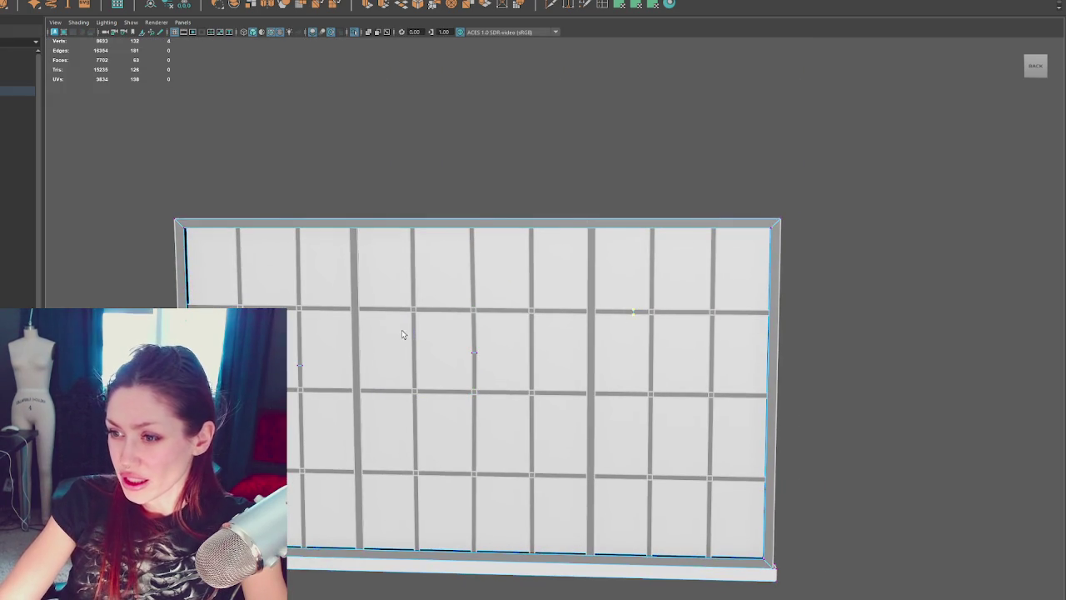
{"action": "middle_click_drag", "start_coordinate": [401, 334], "coordinate": [440, 322], "text": "alt"}
{"action": "right_click_drag", "start_coordinate": [411, 162], "coordinate": [453, 136]}
{"action": "left_click", "coordinate": [323, 233]}
{"action": "key", "text": "w"}
{"action": "left_click_drag", "start_coordinate": [266, 190], "coordinate": [298, 167]}
{"action": "key", "text": "q"}
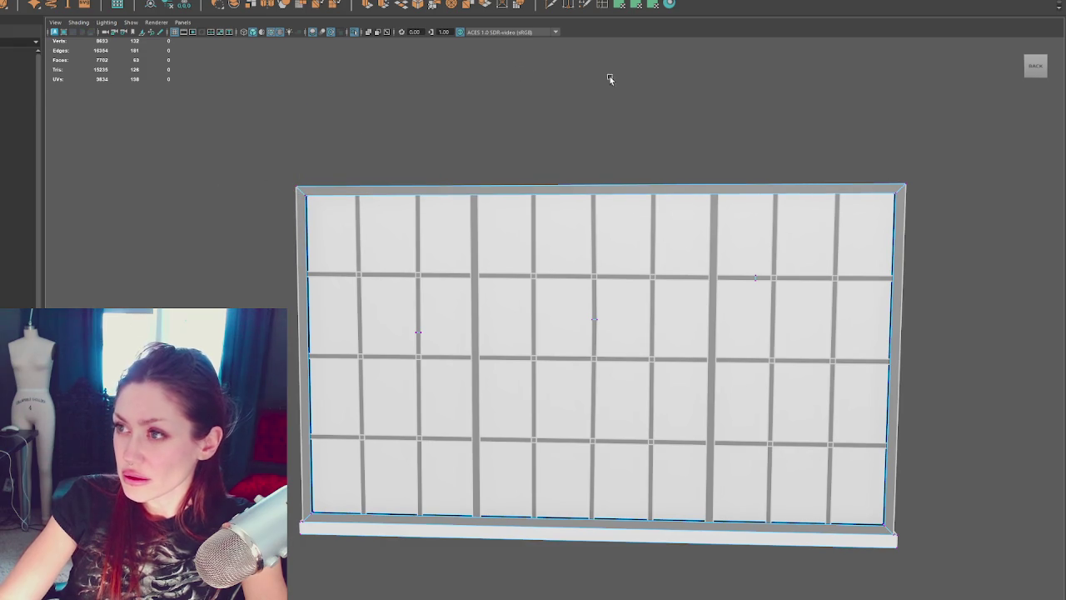
Step: Insert a vertical edge loop near the right side of the window frame
{"action": "left_click", "coordinate": [737, 275]}
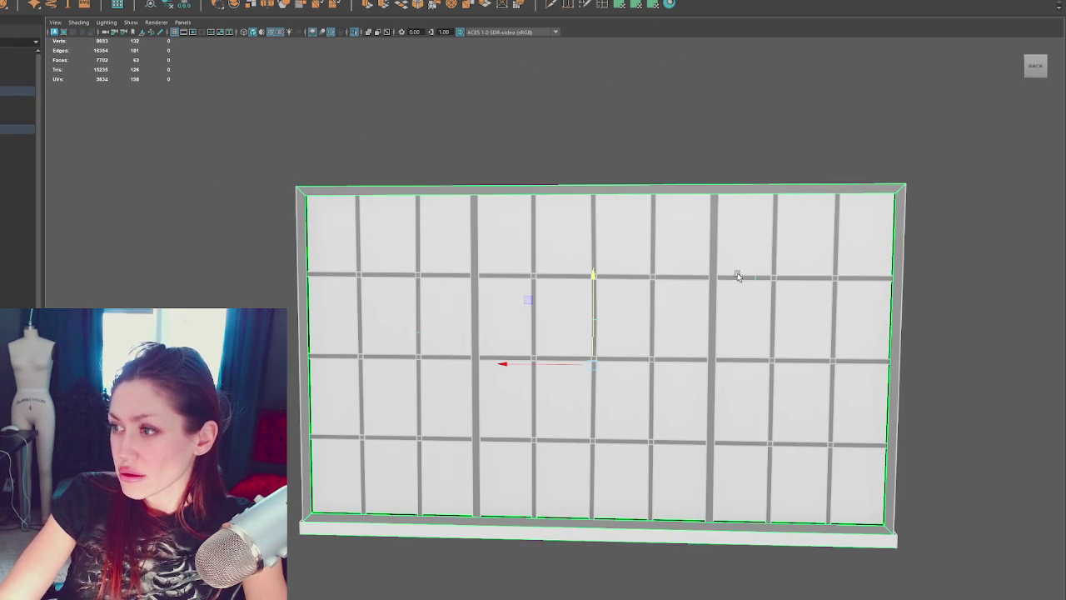
{"action": "right_click", "coordinate": [660, 111]}
{"action": "middle_click_drag", "start_coordinate": [690, 90], "coordinate": [469, 69], "text": "alt"}
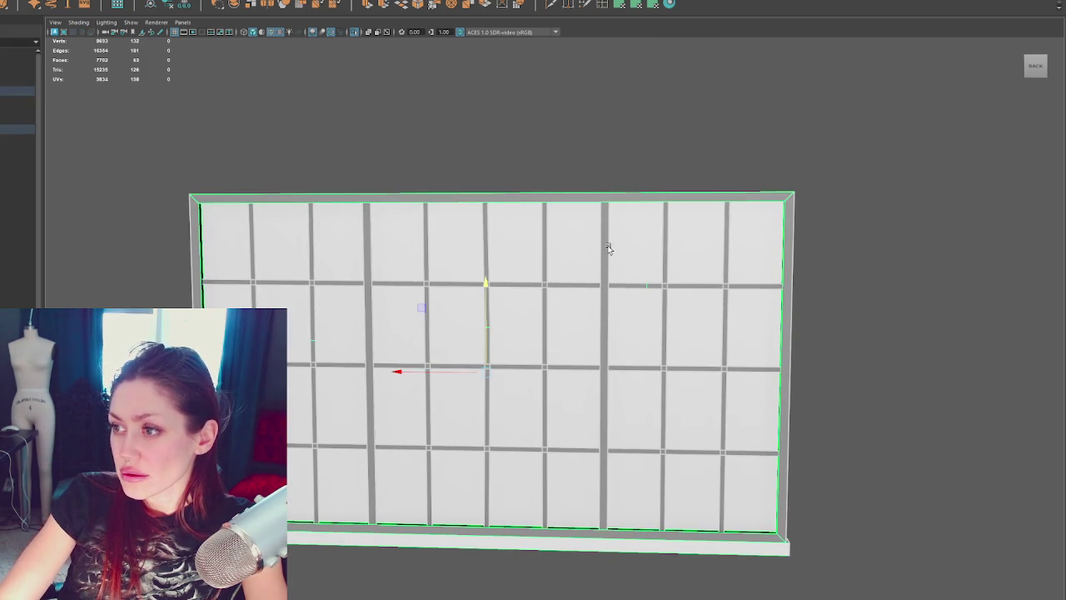
{"action": "left_click", "coordinate": [602, 7]}
{"action": "left_click", "coordinate": [603, 423]}
{"action": "left_click", "coordinate": [578, 419]}
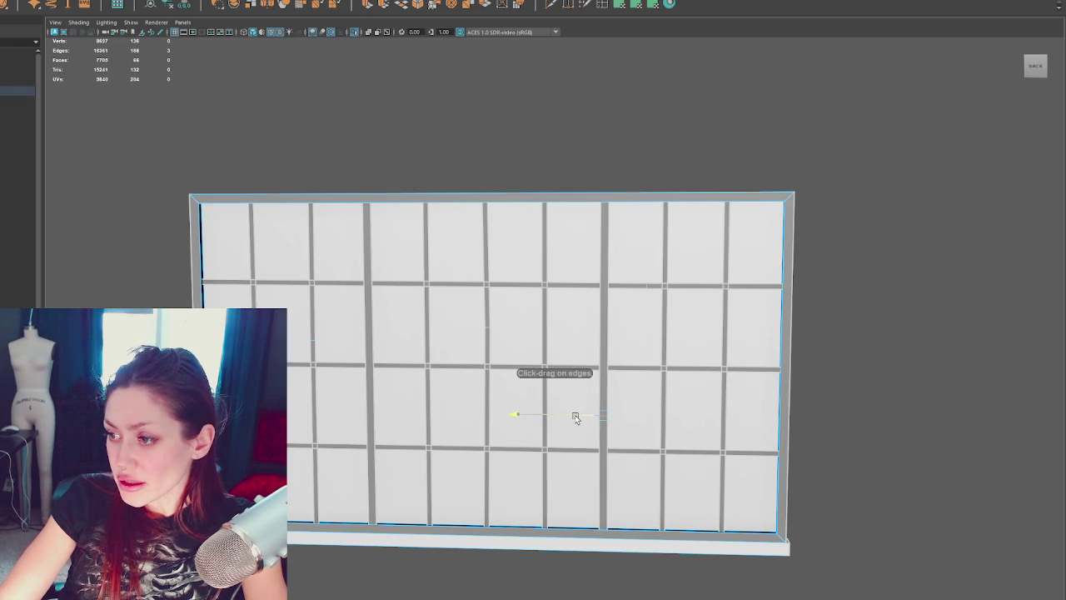
Step: Slide that loop slightly left and add another vertical edge loop left of centre
{"action": "left_click_drag", "start_coordinate": [576, 419], "coordinate": [574, 419]}
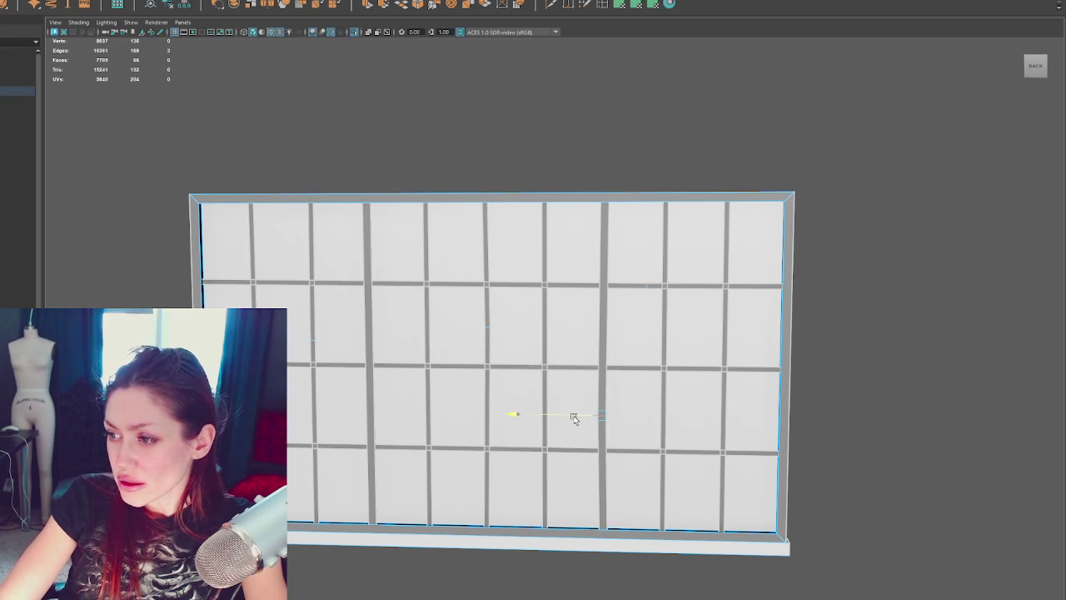
{"action": "middle_click_drag", "start_coordinate": [456, 330], "coordinate": [526, 309], "text": "alt"}
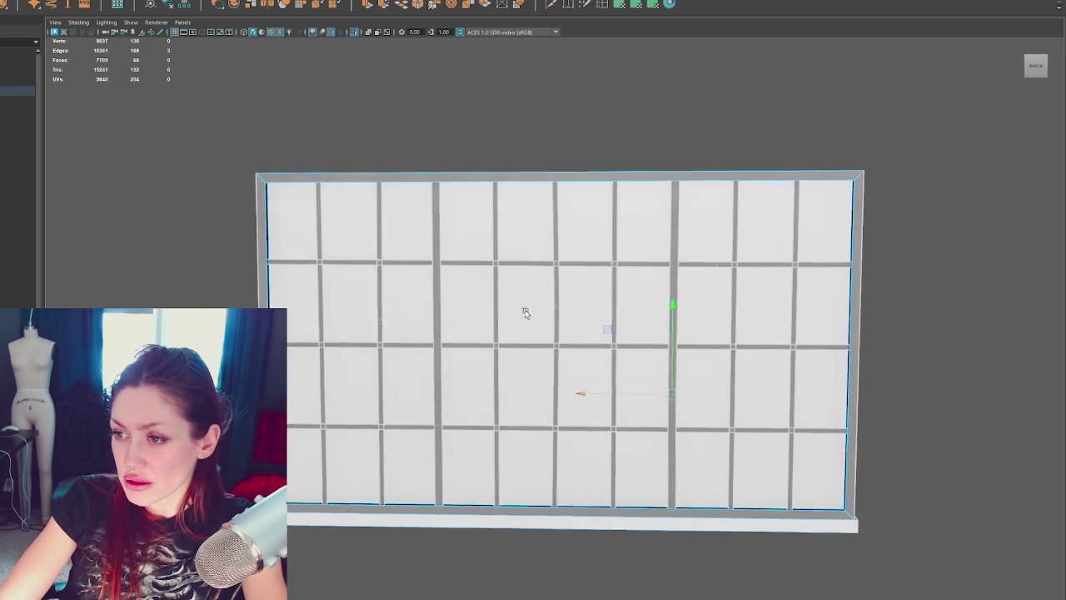
{"action": "double_click", "coordinate": [385, 310]}
{"action": "left_click", "coordinate": [387, 325]}
{"action": "left_click", "coordinate": [387, 323]}
{"action": "scroll", "coordinate": [387, 324], "scroll_direction": "up", "scroll_amount": 3}
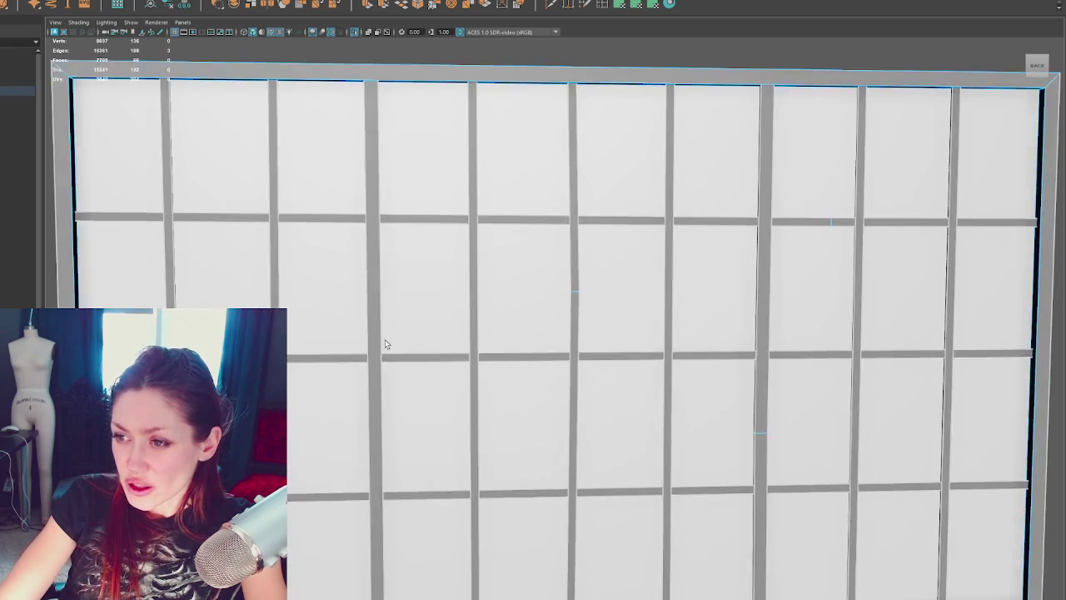
{"action": "scroll", "coordinate": [385, 339], "scroll_direction": "down", "scroll_amount": 2}
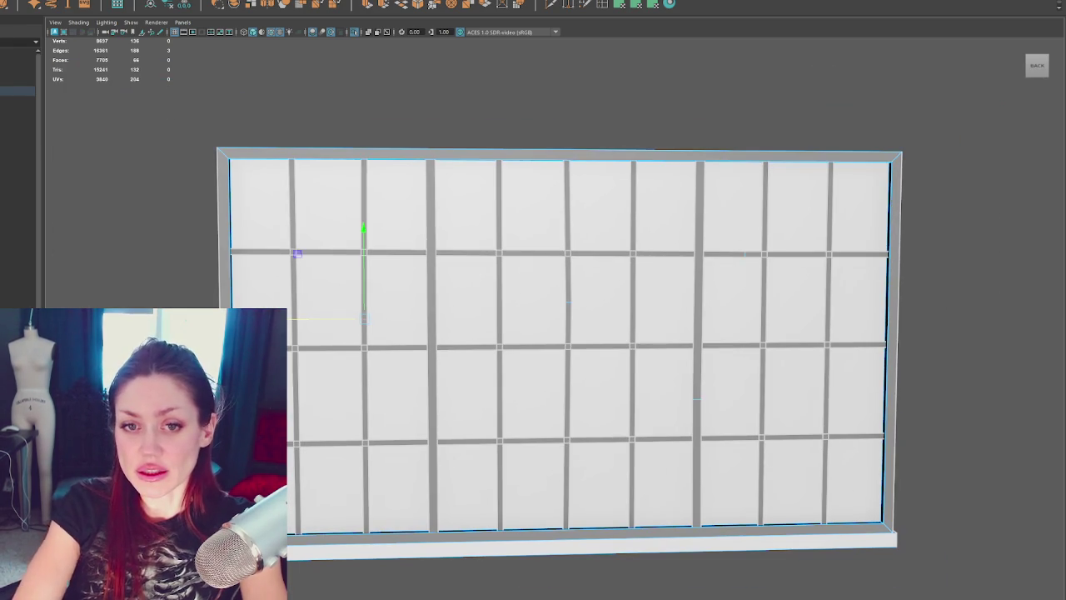
Step: Reframe the view to show the whole window frame straight on
{"action": "left_click", "coordinate": [352, 131]}
{"action": "left_click_drag", "start_coordinate": [353, 131], "coordinate": [356, 131], "text": "alt"}
{"action": "right_click_drag", "start_coordinate": [561, 191], "coordinate": [467, 222], "text": "alt"}
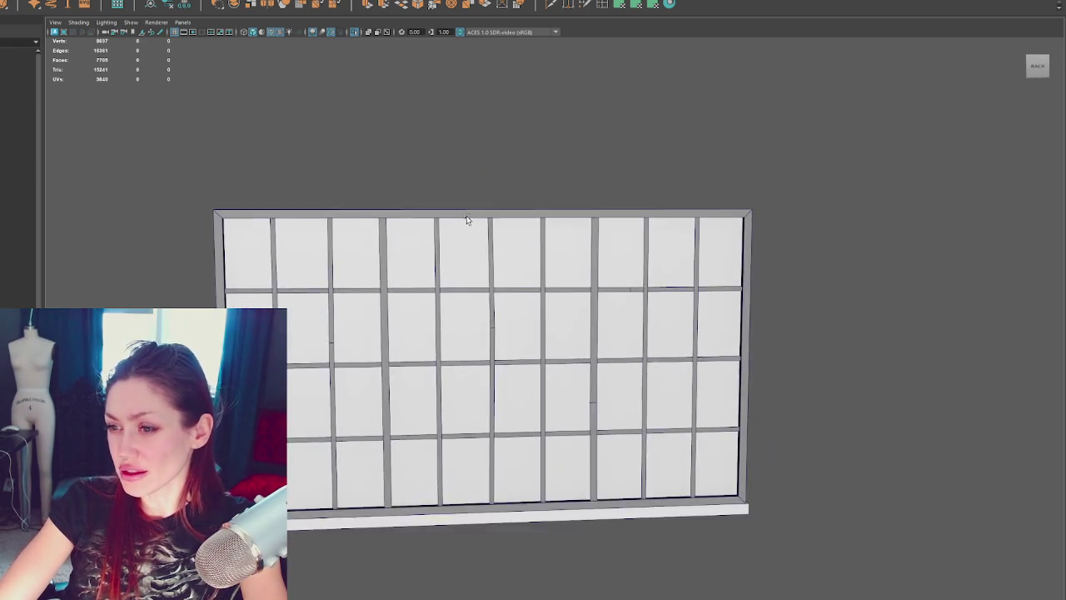
{"action": "left_click_drag", "start_coordinate": [466, 221], "coordinate": [455, 214], "text": "alt"}
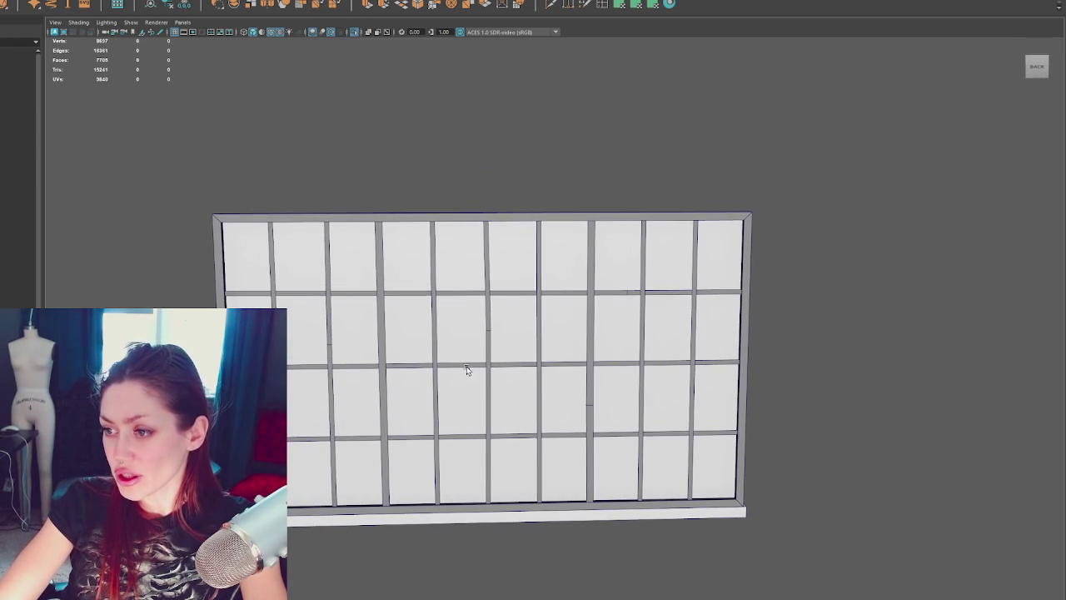
{"action": "left_click", "coordinate": [469, 374]}
{"action": "left_click_drag", "start_coordinate": [469, 374], "coordinate": [543, 278], "text": "alt"}
{"action": "key", "text": "f"}
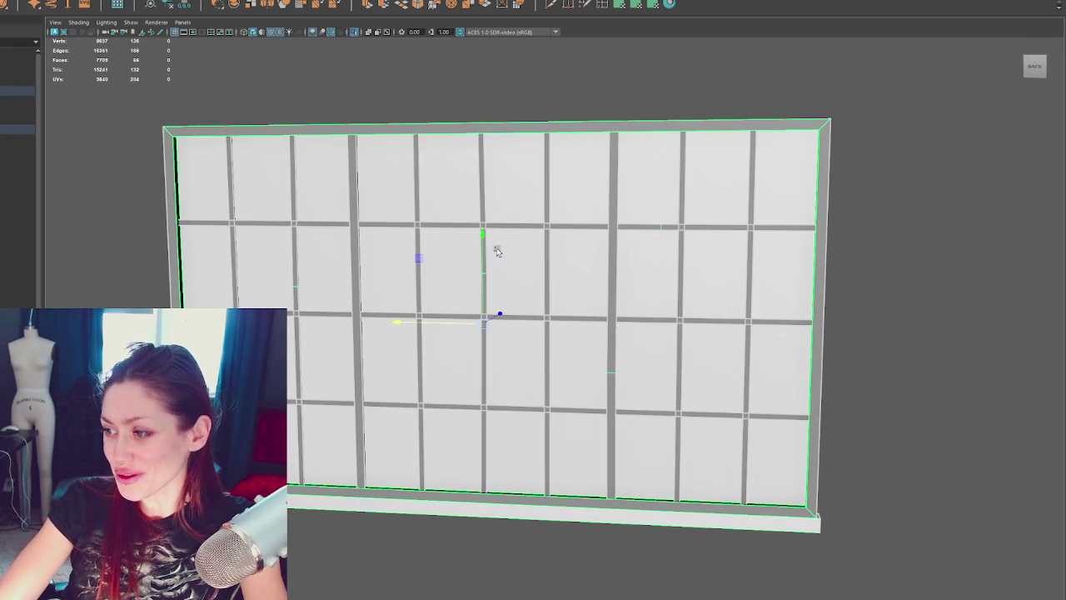
{"action": "left_click", "coordinate": [495, 152]}
{"action": "left_click_drag", "start_coordinate": [494, 153], "coordinate": [522, 164], "text": "alt"}
{"action": "scroll", "coordinate": [533, 162], "scroll_direction": "down", "scroll_amount": 3}
{"action": "scroll", "coordinate": [749, 164], "scroll_direction": "down", "scroll_amount": 2}
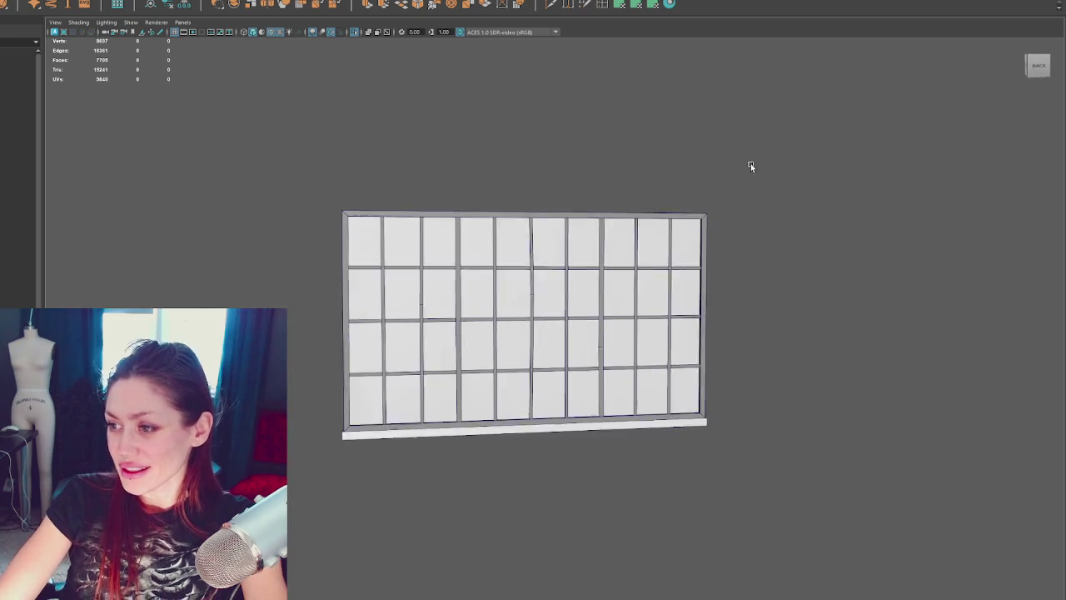
{"action": "scroll", "coordinate": [742, 170], "scroll_direction": "down", "scroll_amount": 1}
{"action": "scroll", "coordinate": [631, 172], "scroll_direction": "up", "scroll_amount": 5}
Step: Start a Multi-Cut across the lower-left panes, then cancel it
{"action": "left_click", "coordinate": [606, 7]}
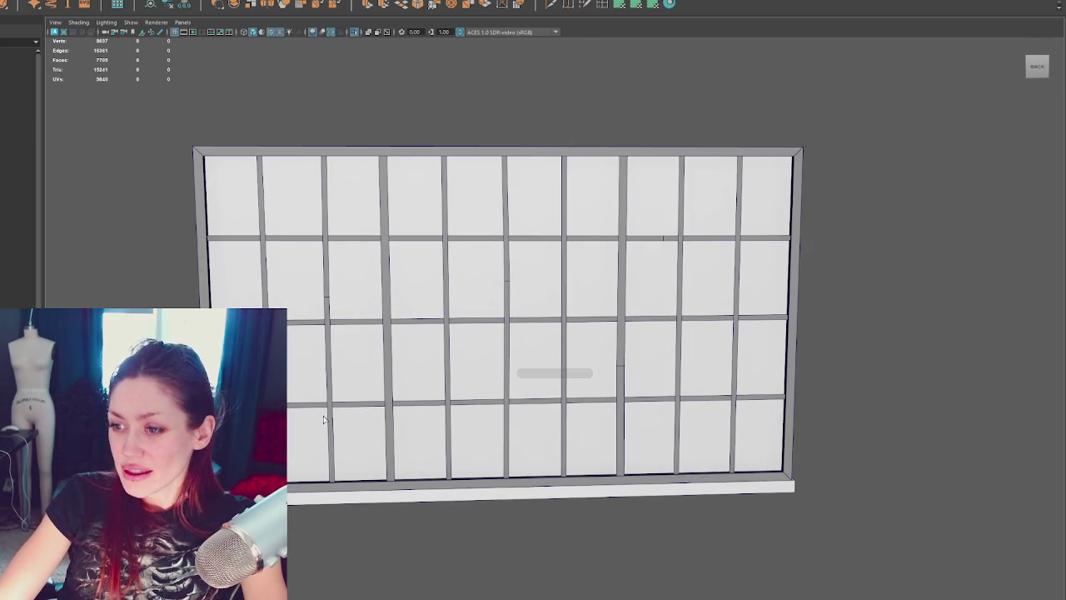
{"action": "left_click", "coordinate": [360, 405]}
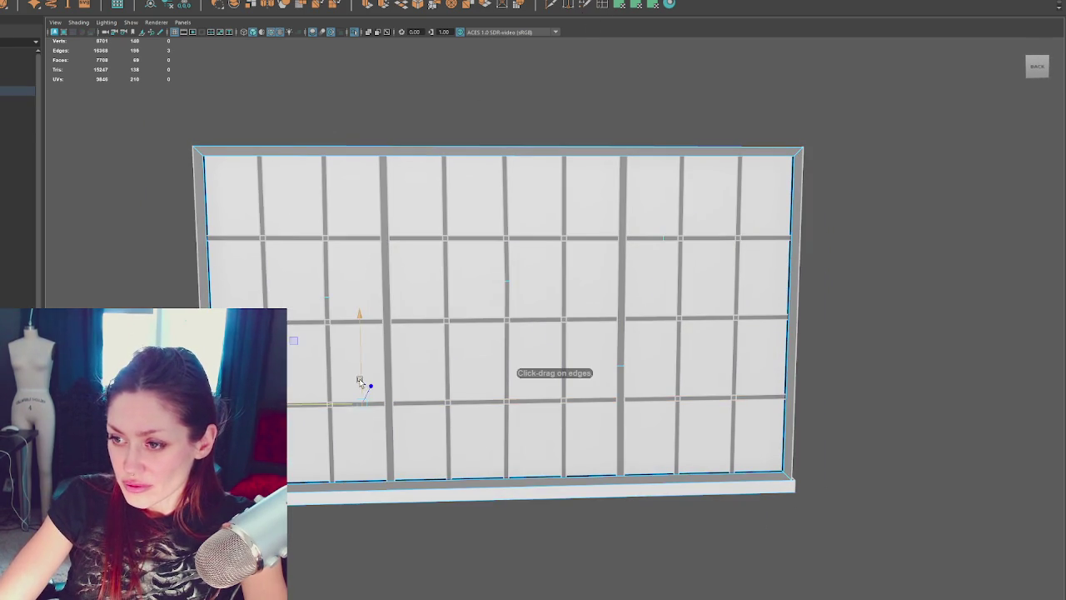
{"action": "mouse_move", "coordinate": [359, 381]}
{"action": "left_mouse_down"}
{"action": "mouse_move", "coordinate": [361, 396]}
{"action": "mouse_move", "coordinate": [374, 384]}
{"action": "left_mouse_up"}
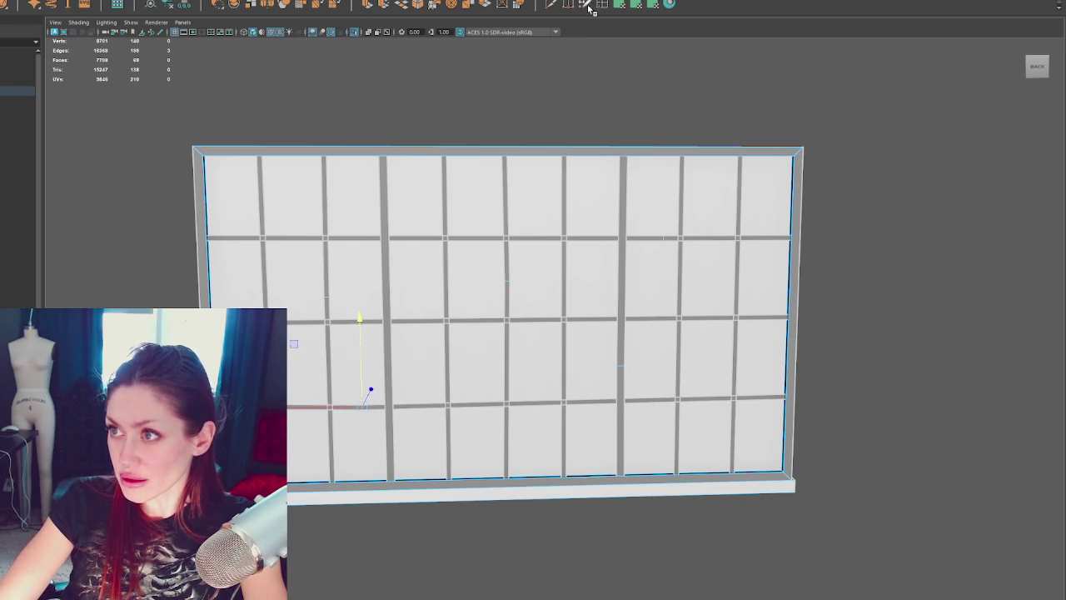
{"action": "key", "text": "Return"}
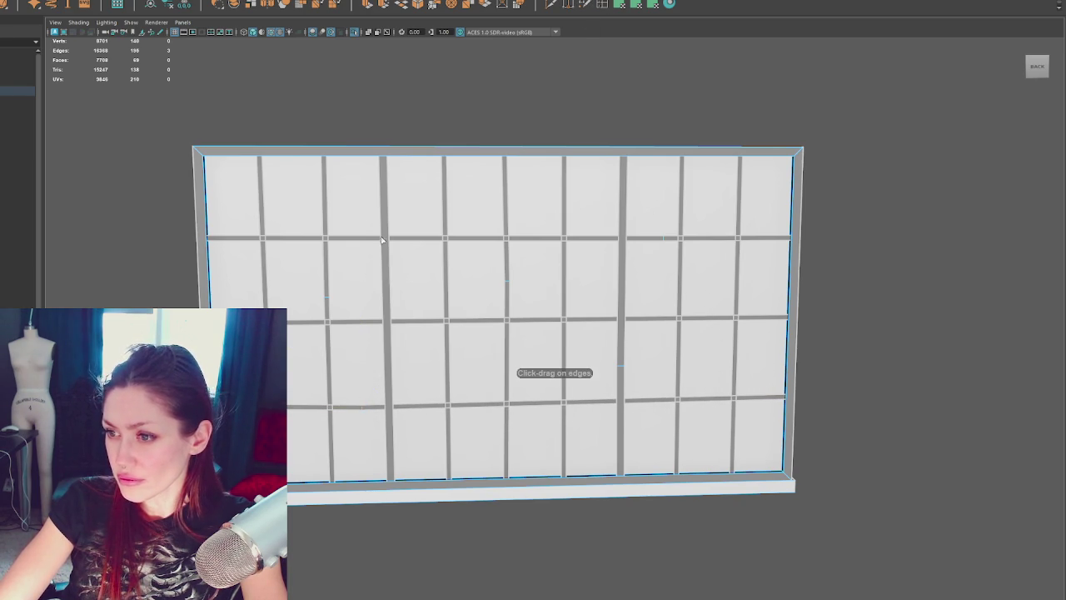
{"action": "key", "text": "F8"}
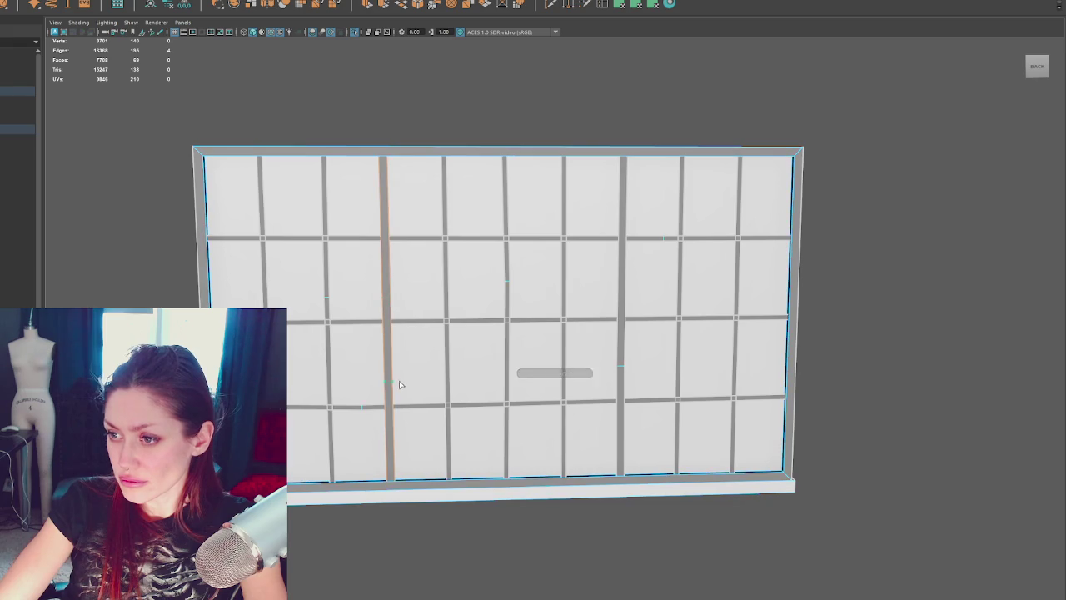
Step: Add a vertical edge loop left of centre and a horizontal loop across the frame
{"action": "left_click", "coordinate": [406, 219], "text": "ctrl"}
{"action": "left_click_drag", "start_coordinate": [365, 219], "coordinate": [364, 219]}
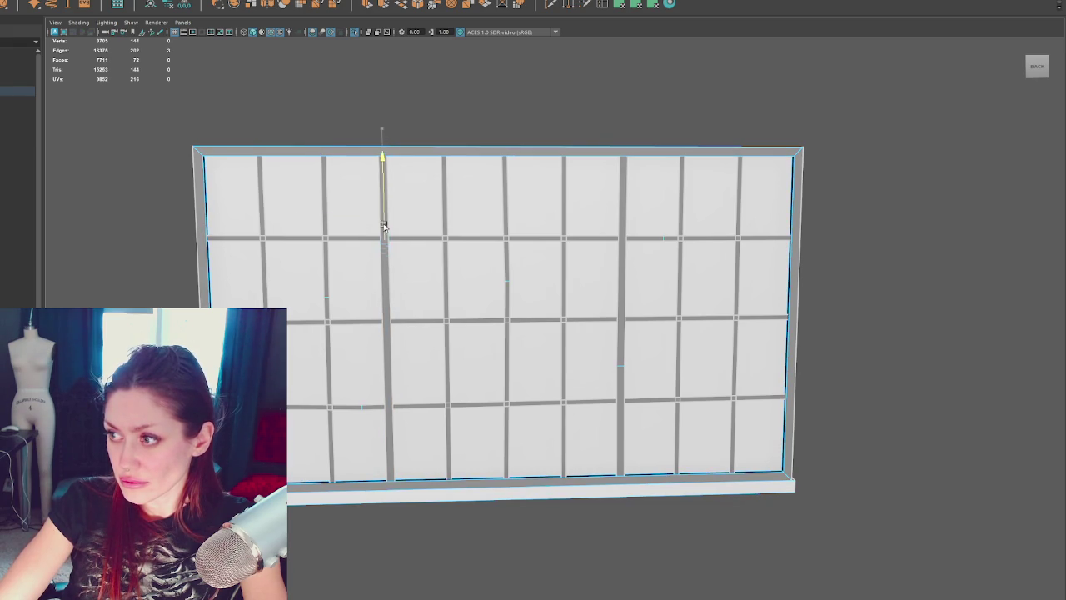
{"action": "left_click", "coordinate": [603, 7]}
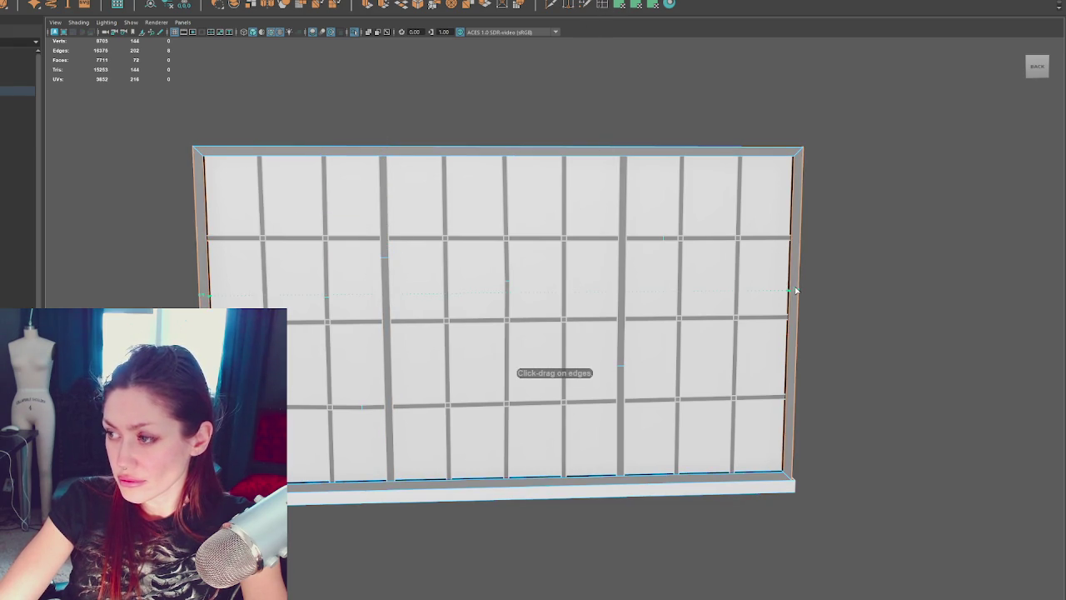
{"action": "left_click", "coordinate": [789, 290]}
Step: Box-select the right-edge vertices, then switch the frame to edge selection
{"action": "right_click_drag", "start_coordinate": [845, 246], "coordinate": [804, 253]}
{"action": "left_click_drag", "start_coordinate": [816, 259], "coordinate": [768, 310]}
{"action": "key", "text": "F8"}
{"action": "scroll", "coordinate": [660, 263], "scroll_direction": "up", "scroll_amount": 3}
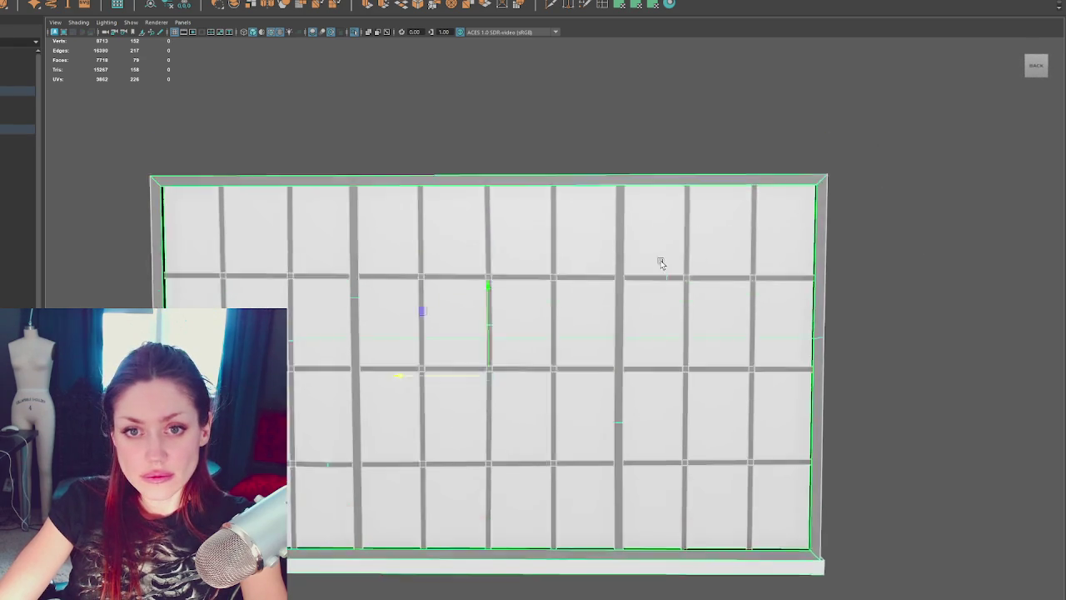
{"action": "key", "text": "F10"}
{"action": "scroll", "coordinate": [427, 159], "scroll_direction": "up", "scroll_amount": 2}
{"action": "scroll", "coordinate": [334, 192], "scroll_direction": "down", "scroll_amount": 3}
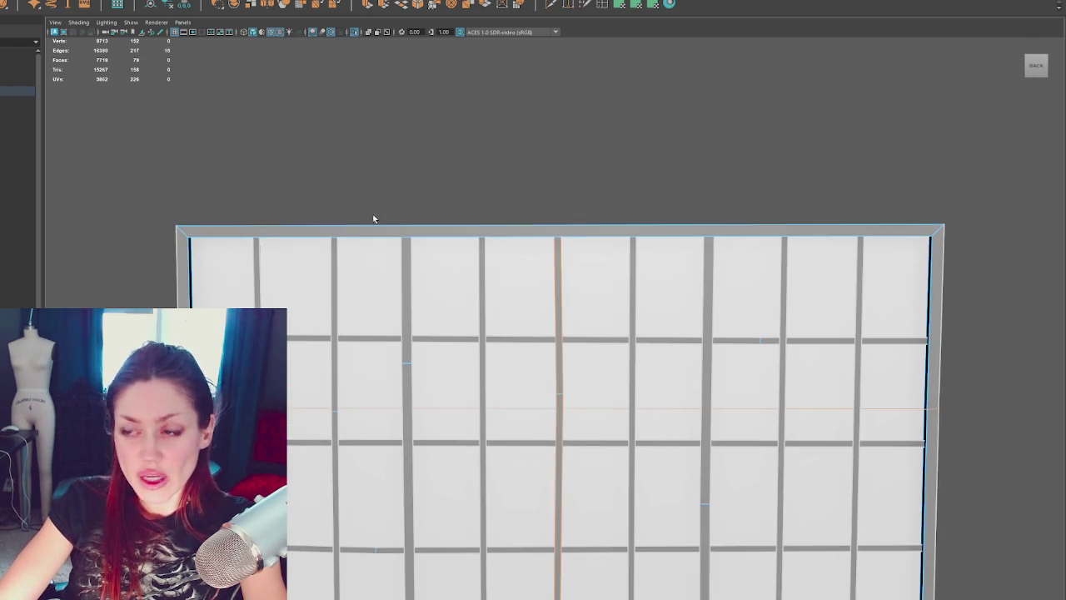
Step: Select the frame's top edge loop, check it in wireframe, and bevel it with fraction 0.4
{"action": "mouse_move", "coordinate": [357, 241]}
{"action": "left_mouse_down", "text": "alt"}
{"action": "mouse_move", "coordinate": [383, 230]}
{"action": "mouse_move", "coordinate": [459, 235]}
{"action": "mouse_move", "coordinate": [368, 250]}
{"action": "left_mouse_up", "text": "alt"}
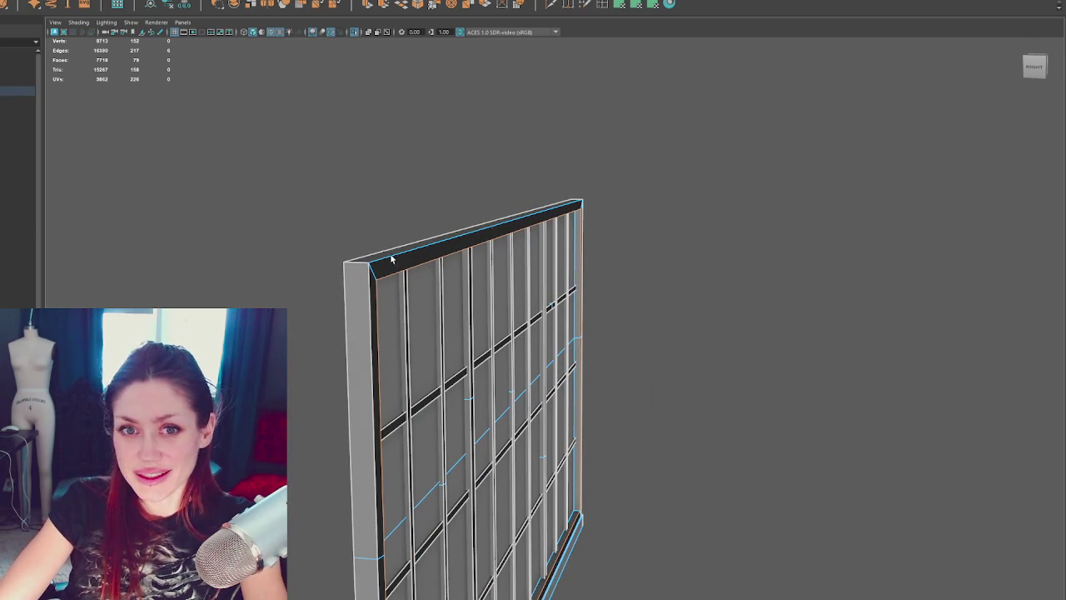
{"action": "double_click", "coordinate": [384, 263], "text": "shift"}
{"action": "mouse_move", "coordinate": [384, 263]}
{"action": "left_mouse_down", "text": "alt"}
{"action": "mouse_move", "coordinate": [525, 274]}
{"action": "mouse_move", "coordinate": [494, 288]}
{"action": "mouse_move", "coordinate": [459, 523]}
{"action": "mouse_move", "coordinate": [714, 424]}
{"action": "mouse_move", "coordinate": [574, 411]}
{"action": "mouse_move", "coordinate": [537, 461]}
{"action": "mouse_move", "coordinate": [539, 493]}
{"action": "left_mouse_up", "text": "alt"}
{"action": "key", "text": "4"}
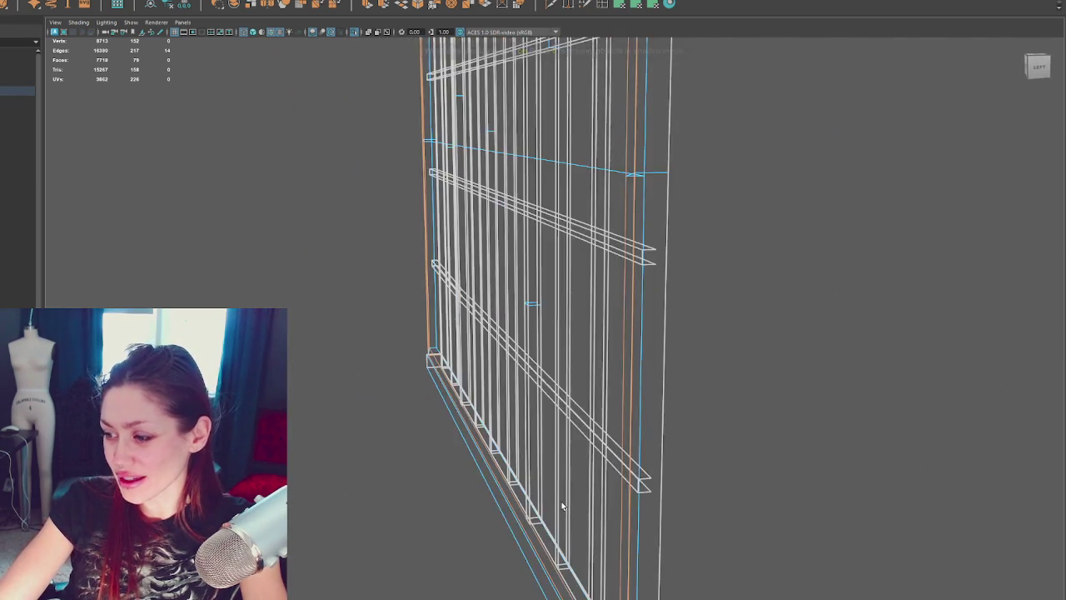
{"action": "mouse_move", "coordinate": [596, 371]}
{"action": "left_mouse_down", "text": "alt"}
{"action": "mouse_move", "coordinate": [550, 494]}
{"action": "mouse_move", "coordinate": [523, 458]}
{"action": "mouse_move", "coordinate": [617, 454]}
{"action": "mouse_move", "coordinate": [436, 386]}
{"action": "mouse_move", "coordinate": [476, 371]}
{"action": "mouse_move", "coordinate": [538, 275]}
{"action": "mouse_move", "coordinate": [469, 288]}
{"action": "mouse_move", "coordinate": [521, 208]}
{"action": "left_mouse_up", "text": "alt"}
{"action": "key", "text": "6"}
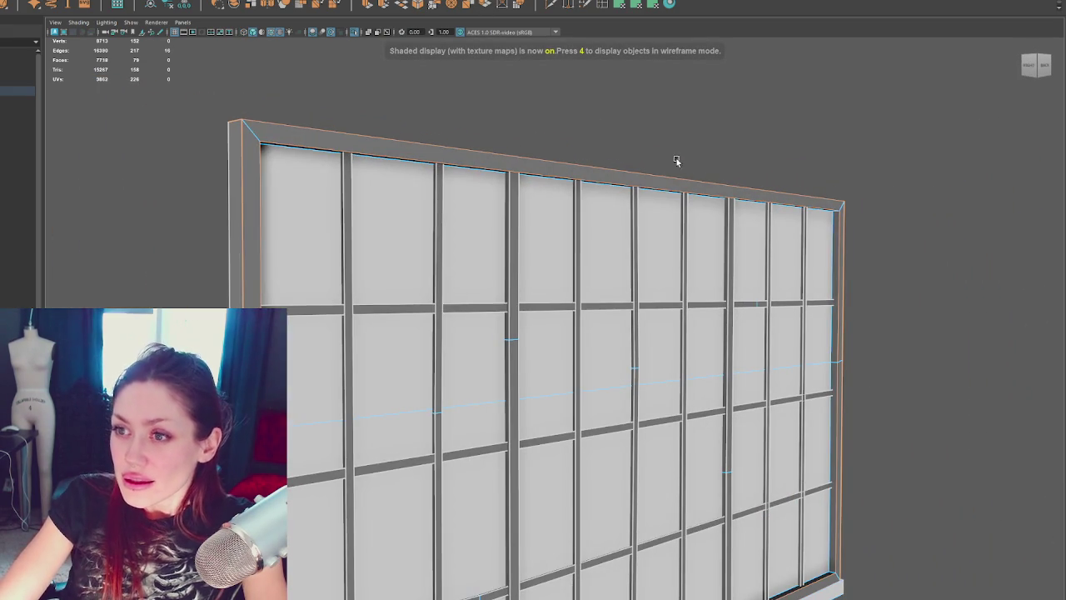
{"action": "key", "text": "ctrl+b"}
{"action": "left_click_drag", "start_coordinate": [810, 339], "coordinate": [813, 338]}
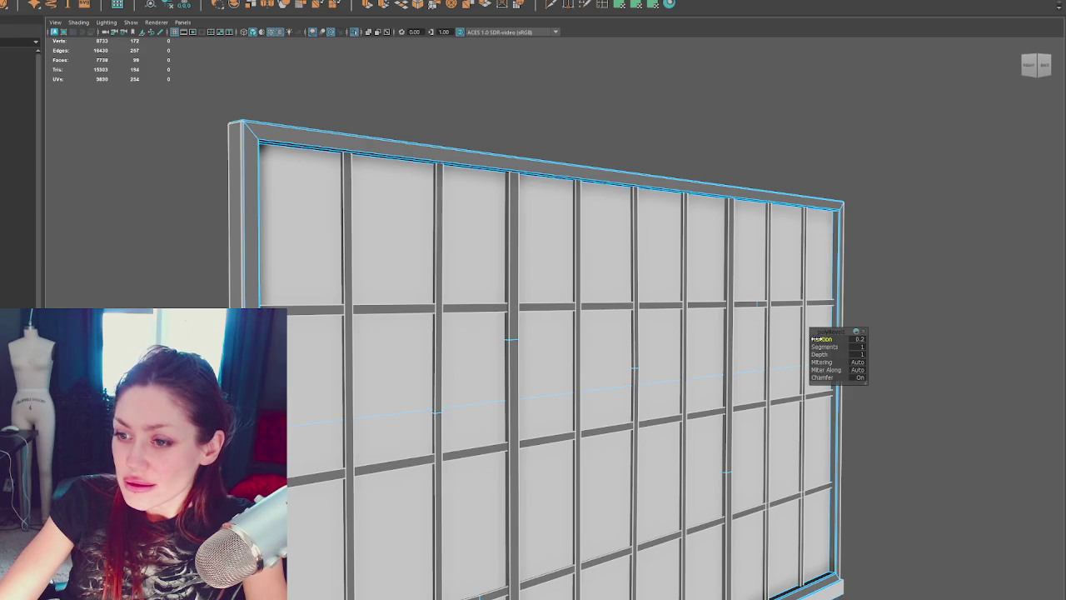
Step: Finish the bevel, clear the selection and reselect the window frame for edge work
{"action": "mouse_move", "coordinate": [566, 308]}
{"action": "left_mouse_down", "text": "alt"}
{"action": "mouse_move", "coordinate": [581, 303]}
{"action": "mouse_move", "coordinate": [533, 289]}
{"action": "mouse_move", "coordinate": [493, 295]}
{"action": "left_mouse_up", "text": "alt"}
{"action": "key", "text": "F8"}
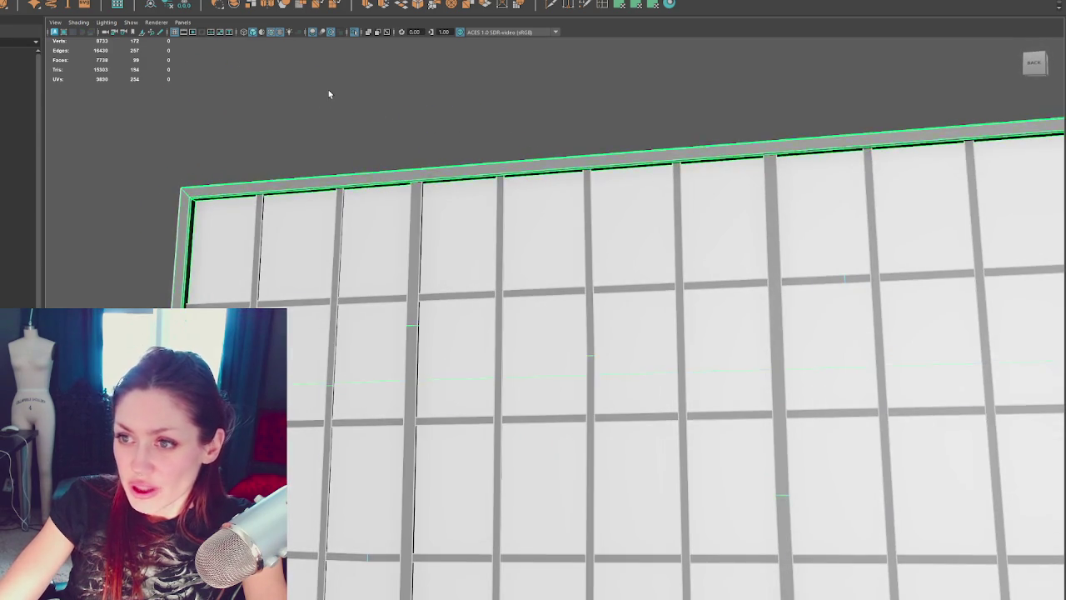
{"action": "left_click", "coordinate": [328, 89]}
{"action": "mouse_move", "coordinate": [328, 90]}
{"action": "left_mouse_down", "text": "alt"}
{"action": "mouse_move", "coordinate": [368, 282]}
{"action": "mouse_move", "coordinate": [375, 233]}
{"action": "mouse_move", "coordinate": [411, 274]}
{"action": "left_mouse_up", "text": "alt"}
{"action": "left_click", "coordinate": [368, 282]}
{"action": "right_click_drag", "start_coordinate": [411, 269], "coordinate": [419, 227]}
Step: Select edges on each vertical mullion across the window grid
{"action": "left_click", "coordinate": [411, 234]}
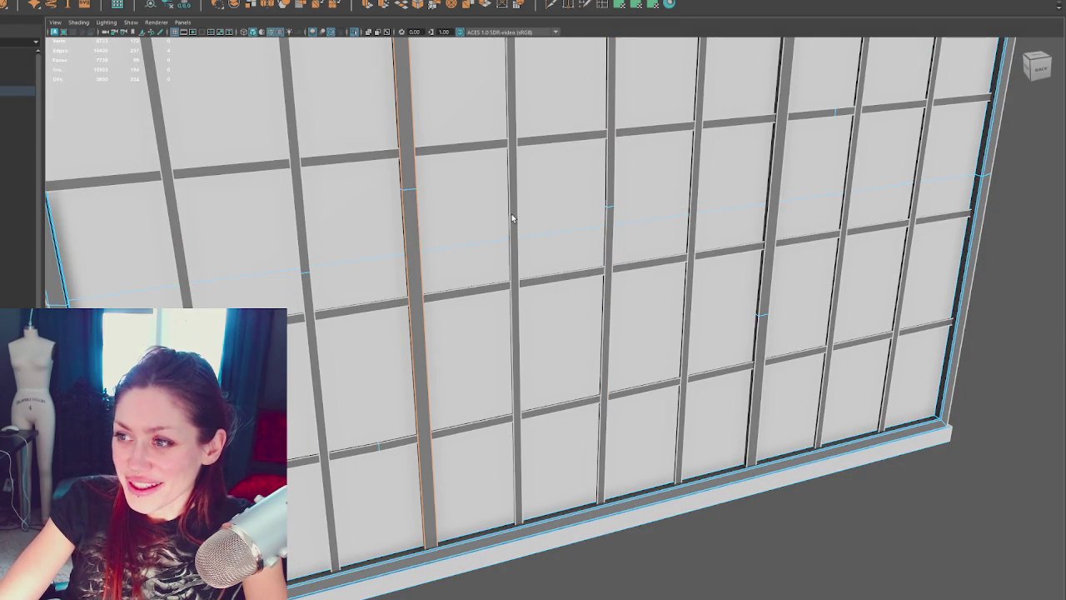
{"action": "scroll", "coordinate": [509, 214], "scroll_direction": "down", "scroll_amount": 3}
{"action": "left_click_drag", "start_coordinate": [486, 274], "coordinate": [295, 282], "text": "alt"}
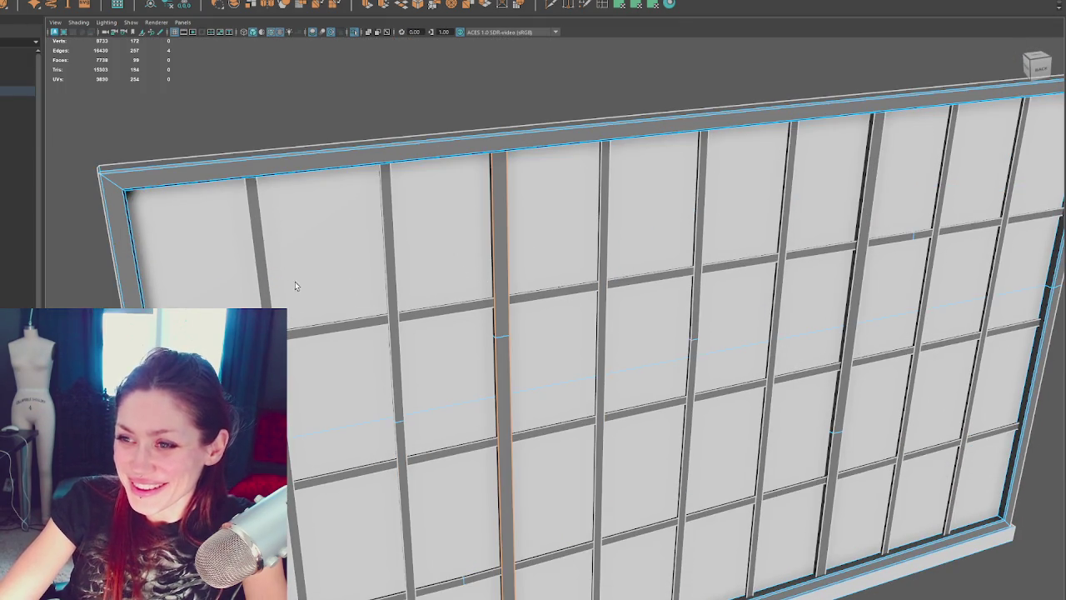
{"action": "scroll", "coordinate": [295, 282], "scroll_direction": "up", "scroll_amount": 3}
{"action": "left_click", "coordinate": [260, 282], "text": "shift"}
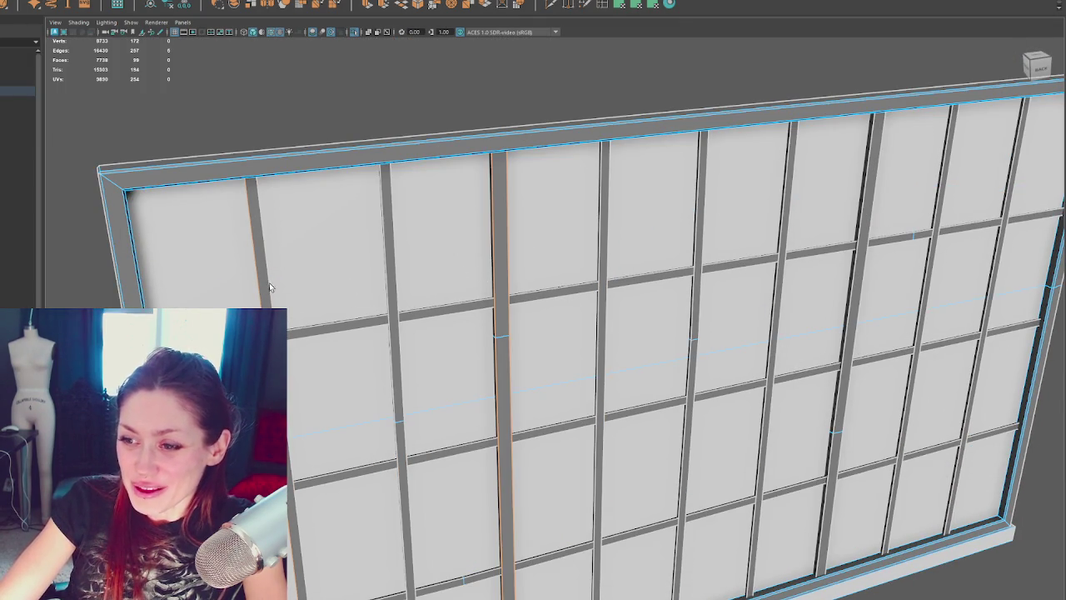
{"action": "left_click", "coordinate": [386, 275], "text": "shift"}
{"action": "left_click", "coordinate": [393, 279], "text": "shift"}
{"action": "left_click", "coordinate": [603, 272], "text": "shift"}
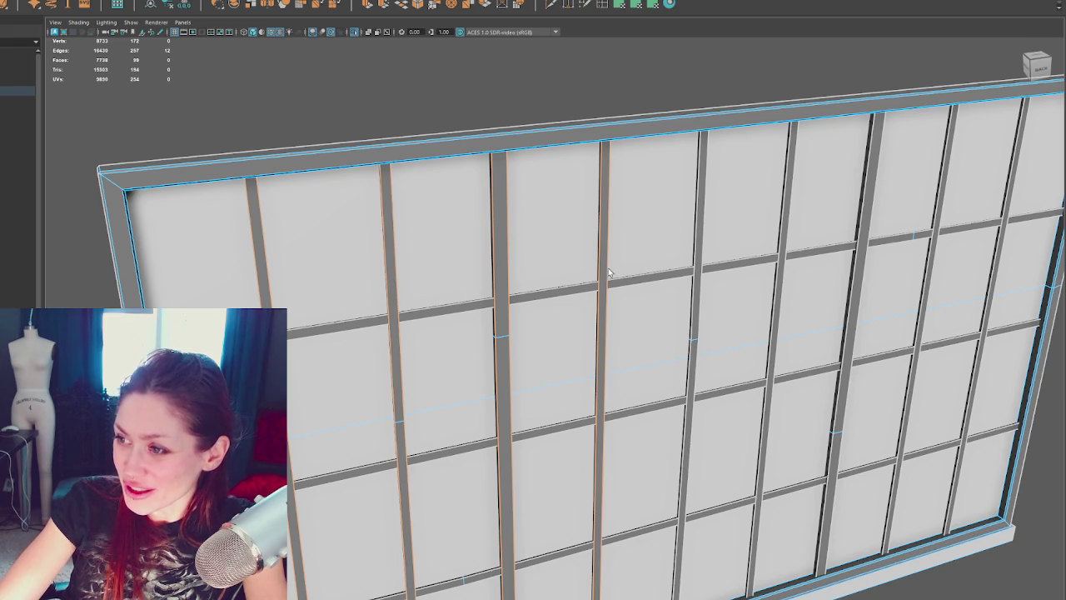
{"action": "left_click", "coordinate": [694, 257], "text": "shift"}
{"action": "left_click", "coordinate": [702, 258], "text": "shift"}
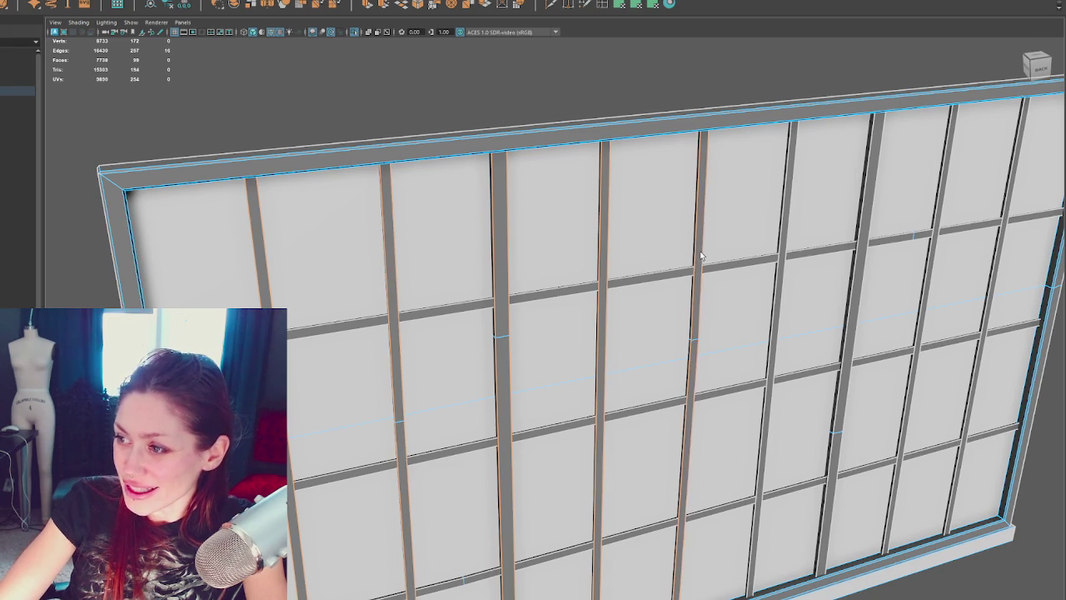
{"action": "middle_click_drag", "start_coordinate": [701, 259], "coordinate": [476, 265], "text": "alt"}
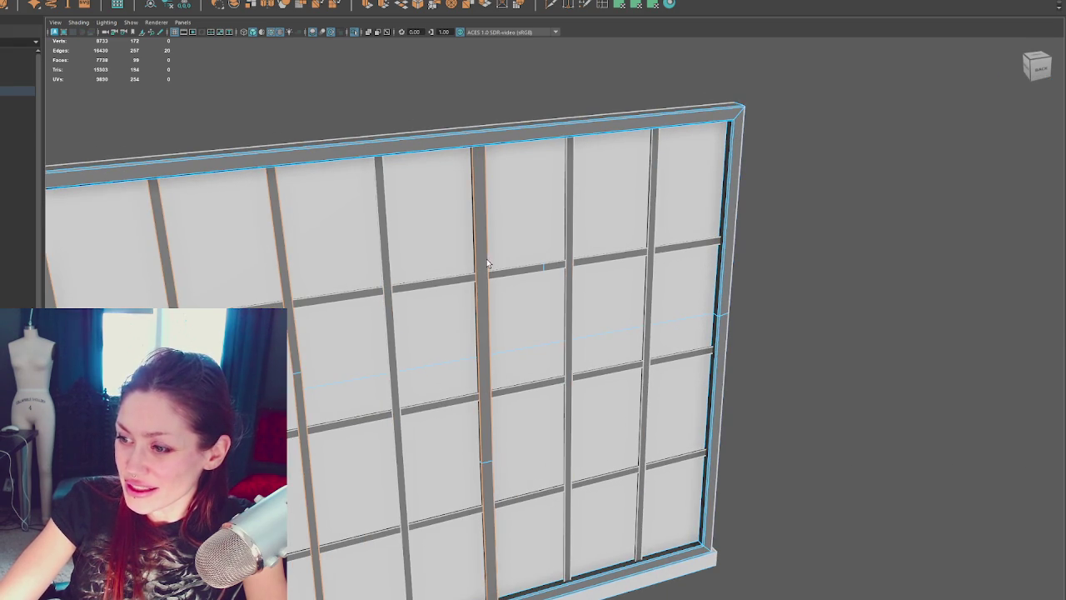
Step: Add the remaining mullion and horizontal rail edge loops, orbiting to check the selection
{"action": "double_click", "coordinate": [569, 241], "text": "shift"}
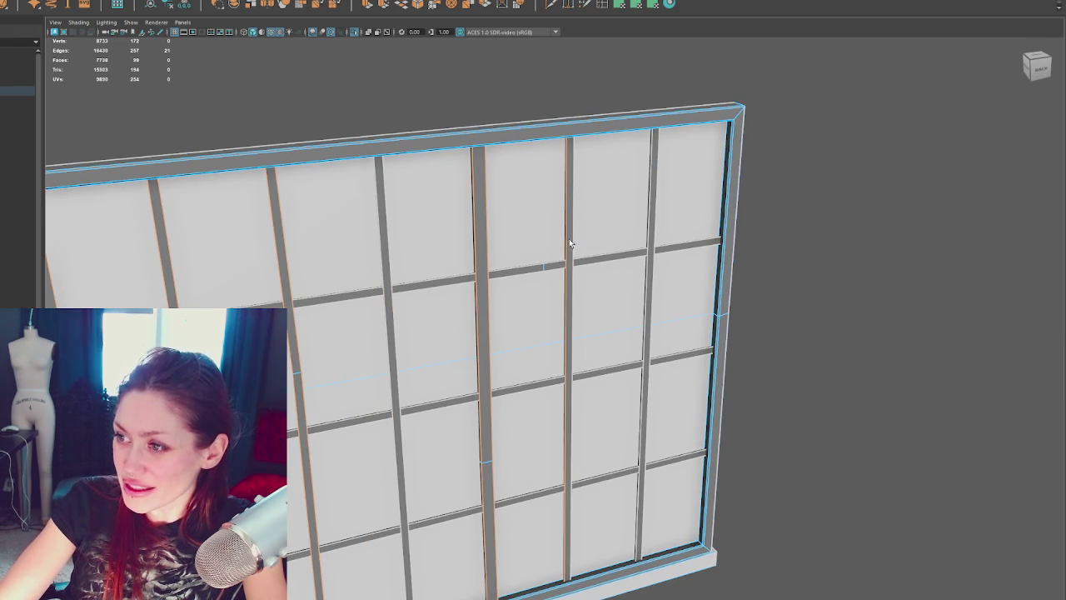
{"action": "double_click", "coordinate": [644, 246], "text": "shift"}
{"action": "double_click", "coordinate": [638, 253], "text": "shift"}
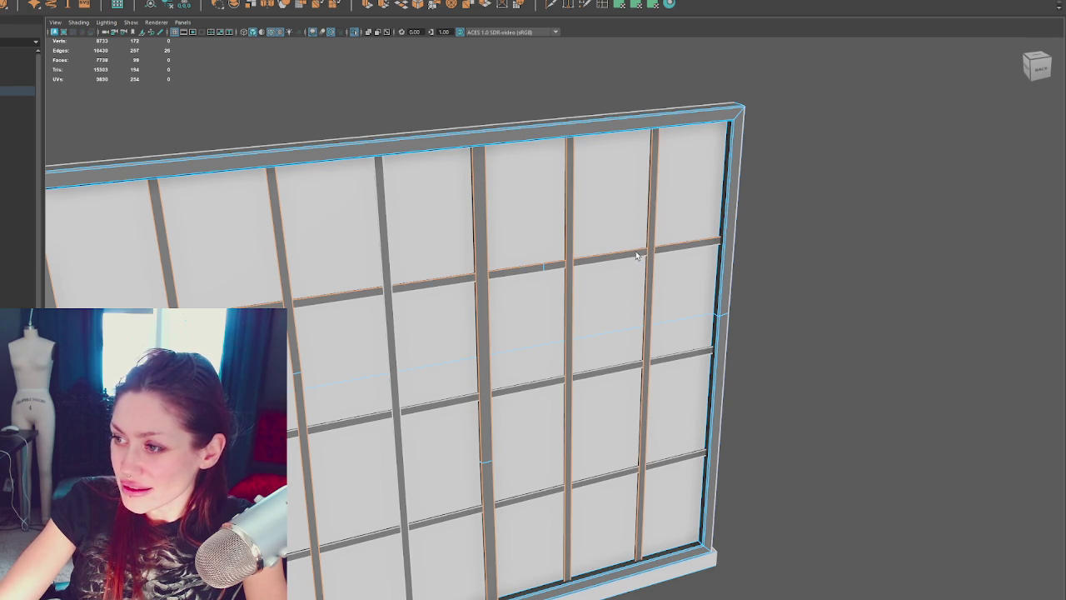
{"action": "double_click", "coordinate": [611, 368], "text": "shift"}
{"action": "scroll", "coordinate": [624, 406], "scroll_direction": "up", "scroll_amount": 3}
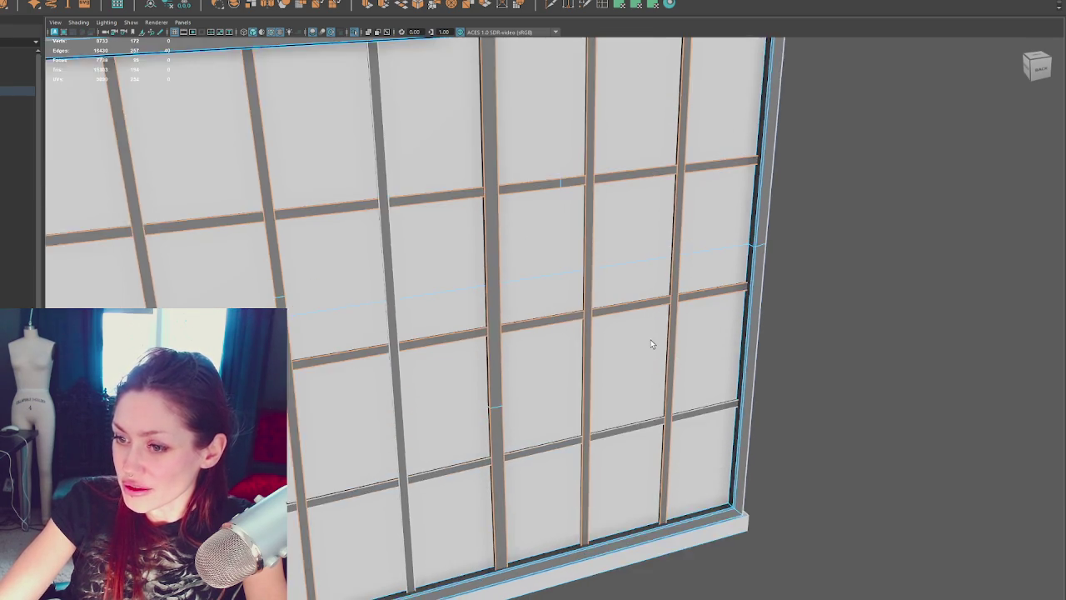
{"action": "scroll", "coordinate": [650, 340], "scroll_direction": "up", "scroll_amount": 2}
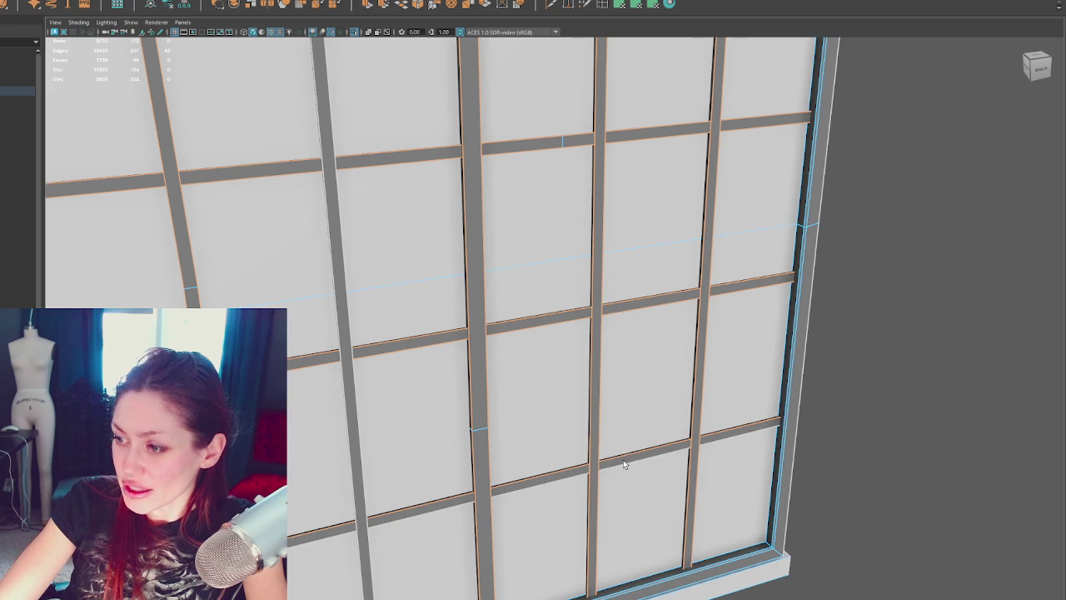
{"action": "left_click_drag", "start_coordinate": [639, 454], "coordinate": [616, 428], "text": "alt"}
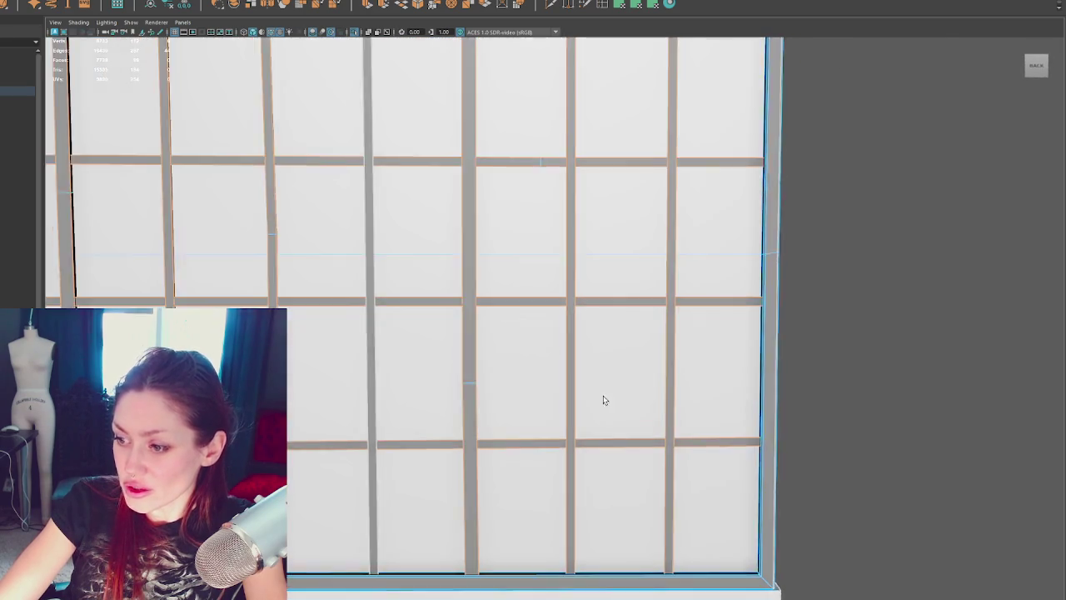
{"action": "scroll", "coordinate": [698, 351], "scroll_direction": "up", "scroll_amount": 2}
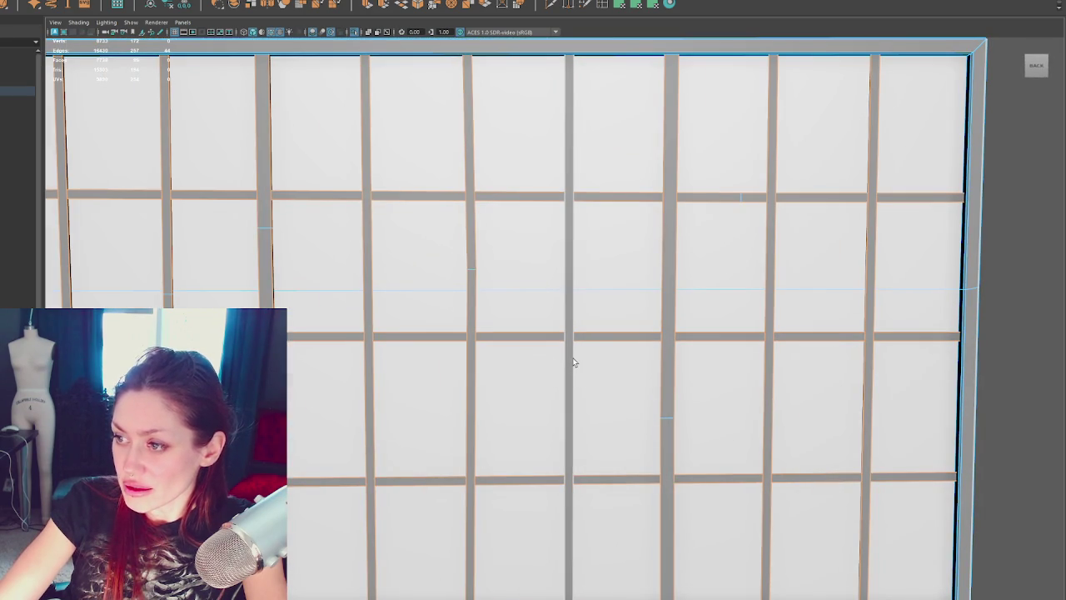
{"action": "scroll", "coordinate": [590, 352], "scroll_direction": "down", "scroll_amount": 4}
{"action": "mouse_move", "coordinate": [631, 344]}
{"action": "left_mouse_down", "text": "alt"}
{"action": "mouse_move", "coordinate": [643, 343]}
{"action": "mouse_move", "coordinate": [576, 352]}
{"action": "mouse_move", "coordinate": [683, 347]}
{"action": "mouse_move", "coordinate": [565, 357]}
{"action": "mouse_move", "coordinate": [691, 333]}
{"action": "mouse_move", "coordinate": [502, 275]}
{"action": "mouse_move", "coordinate": [614, 264]}
{"action": "mouse_move", "coordinate": [591, 256]}
{"action": "left_mouse_up", "text": "alt"}
{"action": "scroll", "coordinate": [691, 337], "scroll_direction": "up", "scroll_amount": 2}
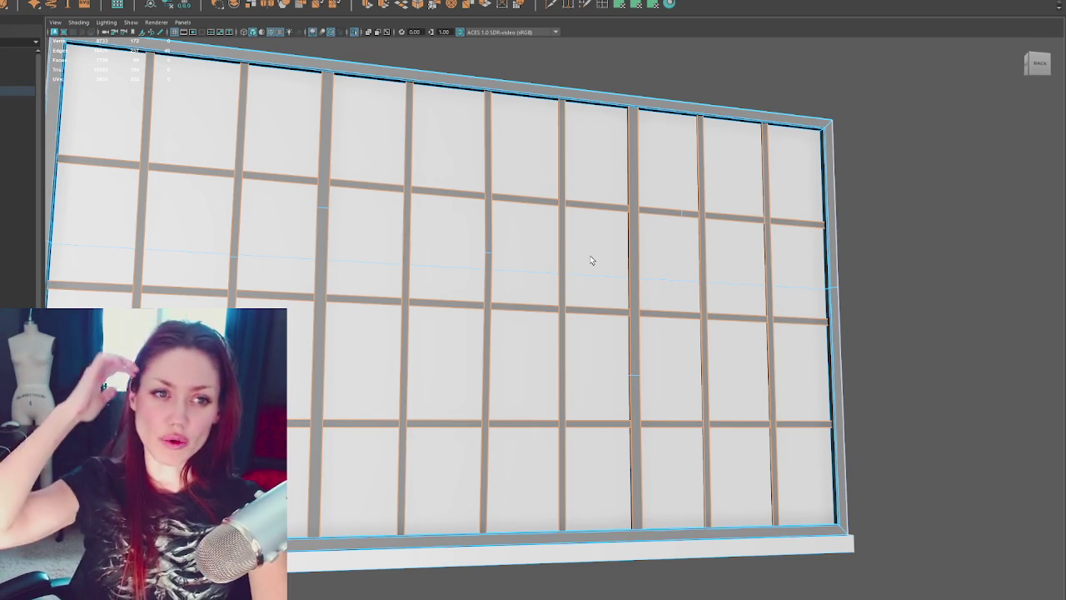
{"action": "mouse_move", "coordinate": [558, 269]}
{"action": "left_mouse_down", "text": "alt"}
{"action": "mouse_move", "coordinate": [495, 286]}
{"action": "mouse_move", "coordinate": [539, 284]}
{"action": "left_mouse_up", "text": "alt"}
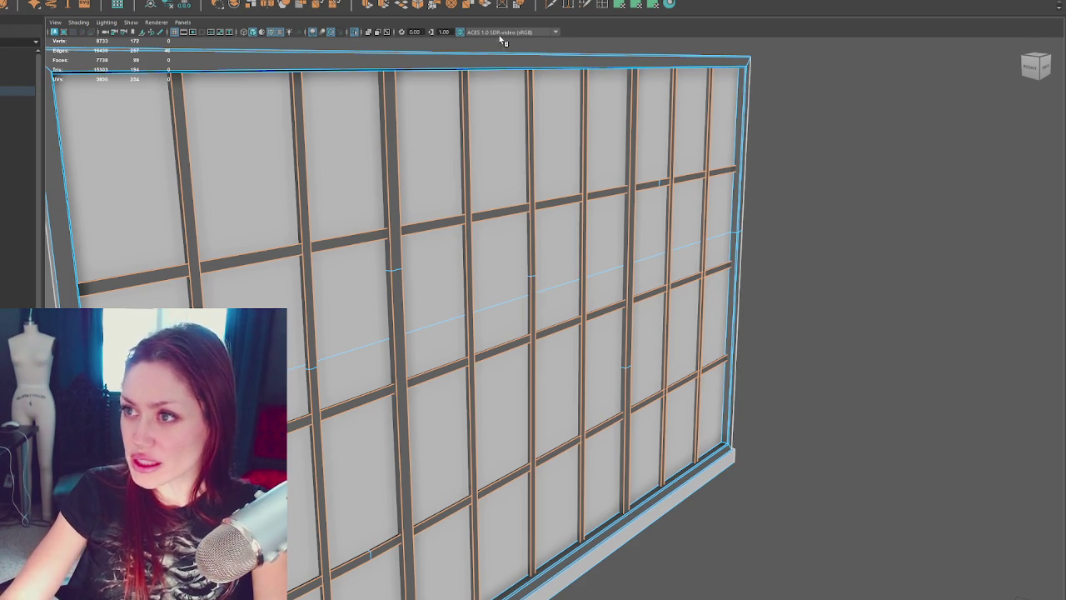
Step: Bevel the selected mullion and rail edges with a fraction of 0.3
{"action": "left_click", "coordinate": [418, 5]}
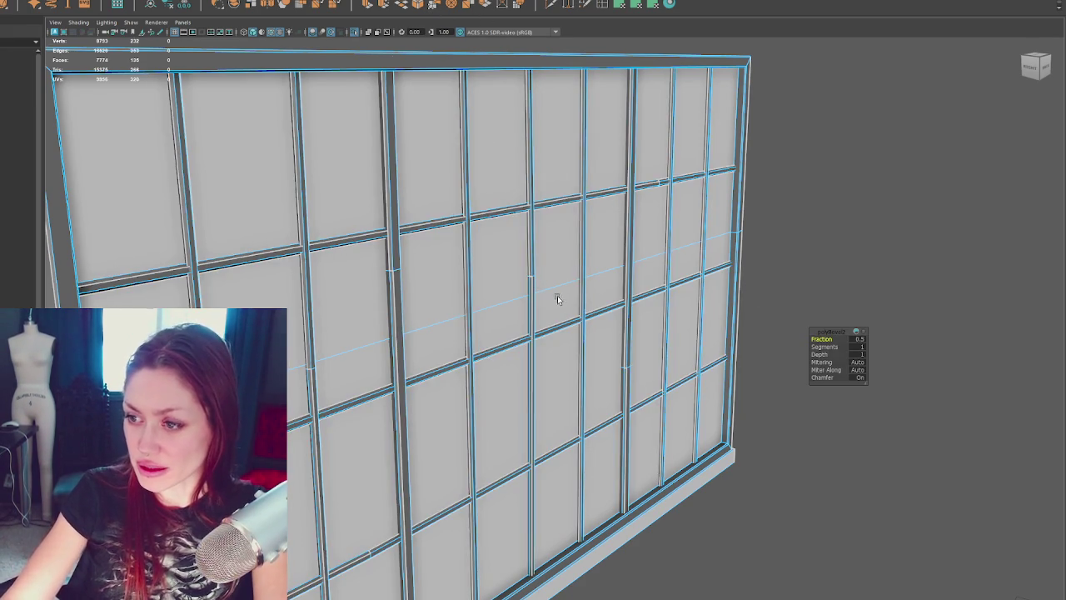
{"action": "right_click_drag", "start_coordinate": [558, 296], "coordinate": [660, 312], "text": "alt"}
{"action": "type", "text": "0.3"}
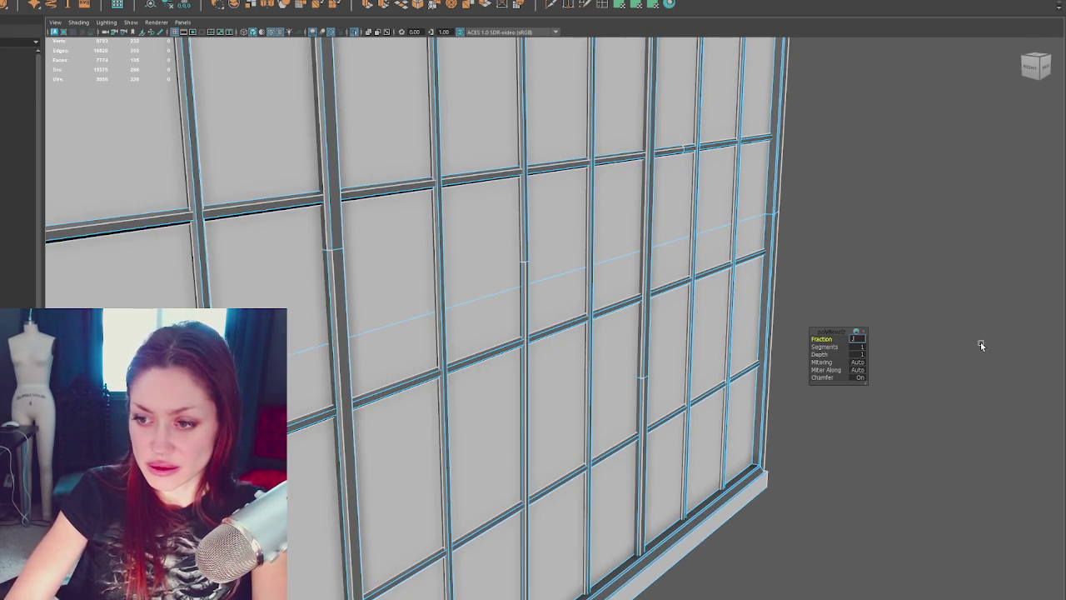
{"action": "key", "text": "Return"}
{"action": "left_click_drag", "start_coordinate": [980, 342], "coordinate": [958, 298], "text": "alt"}
{"action": "key", "text": "f"}
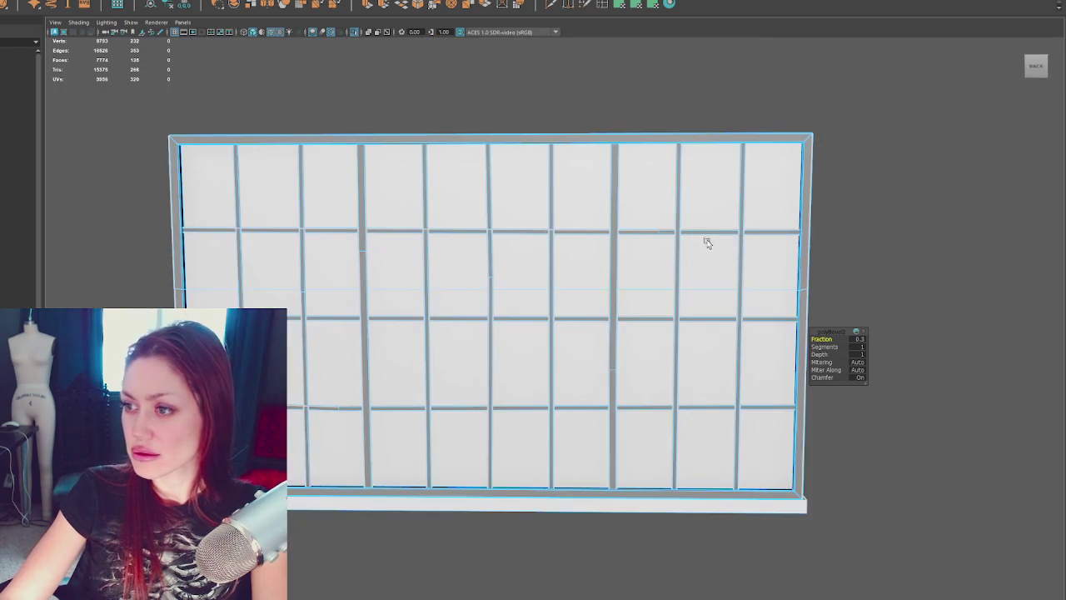
Step: Inspect the new bevels from the wall's top-right corner down to the sill
{"action": "left_click_drag", "start_coordinate": [578, 121], "coordinate": [632, 158], "text": "alt"}
{"action": "right_click_drag", "start_coordinate": [702, 109], "coordinate": [905, 183]}
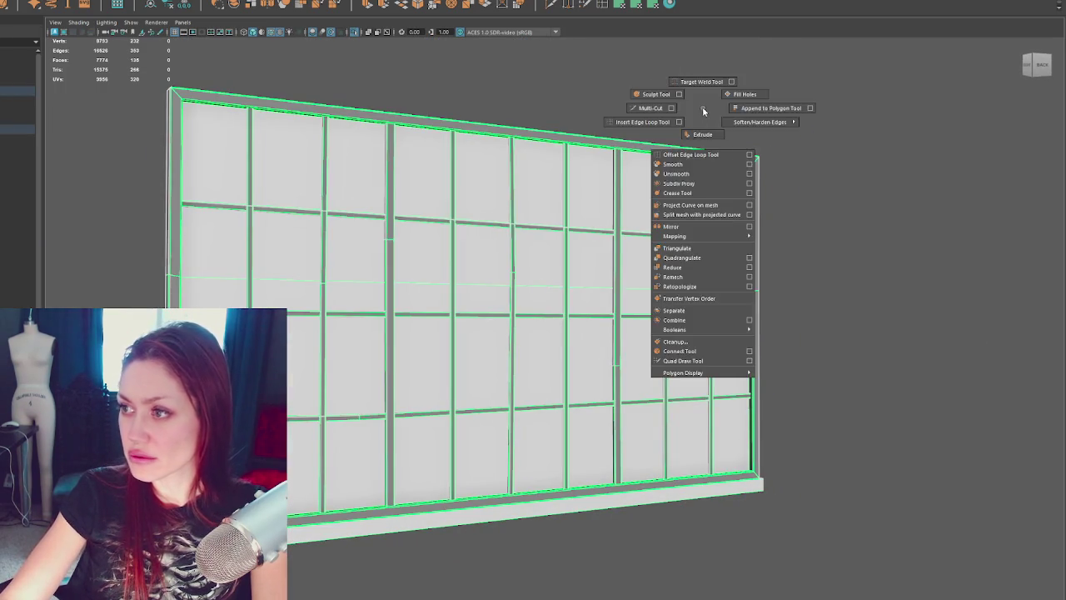
{"action": "scroll", "coordinate": [792, 212], "scroll_direction": "up", "scroll_amount": 3}
{"action": "scroll", "coordinate": [760, 209], "scroll_direction": "down", "scroll_amount": 3}
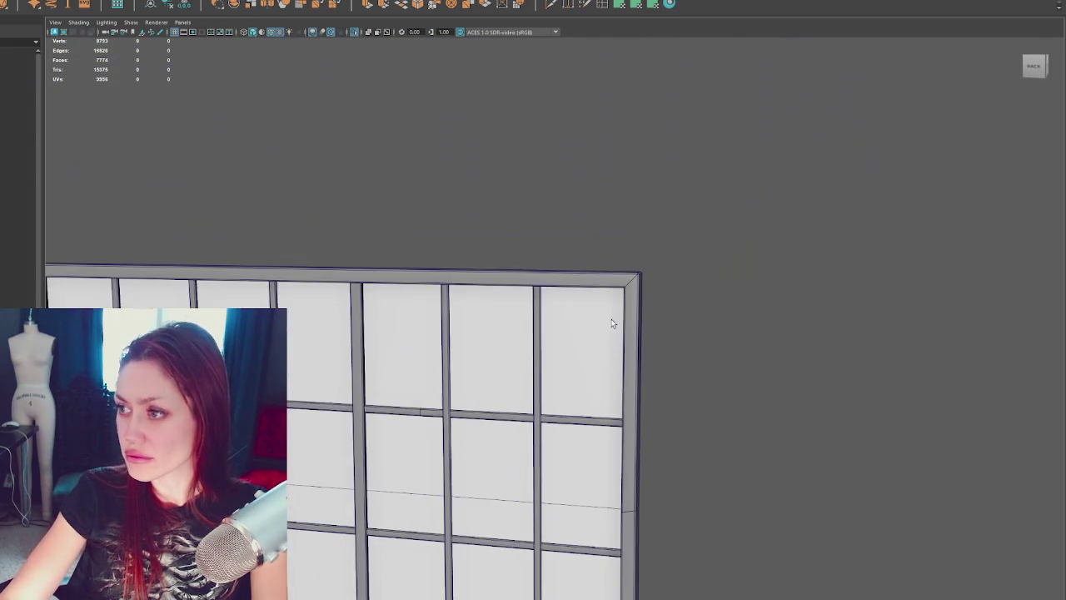
{"action": "scroll", "coordinate": [683, 283], "scroll_direction": "up", "scroll_amount": 3}
{"action": "right_click_drag", "start_coordinate": [755, 245], "coordinate": [694, 243]}
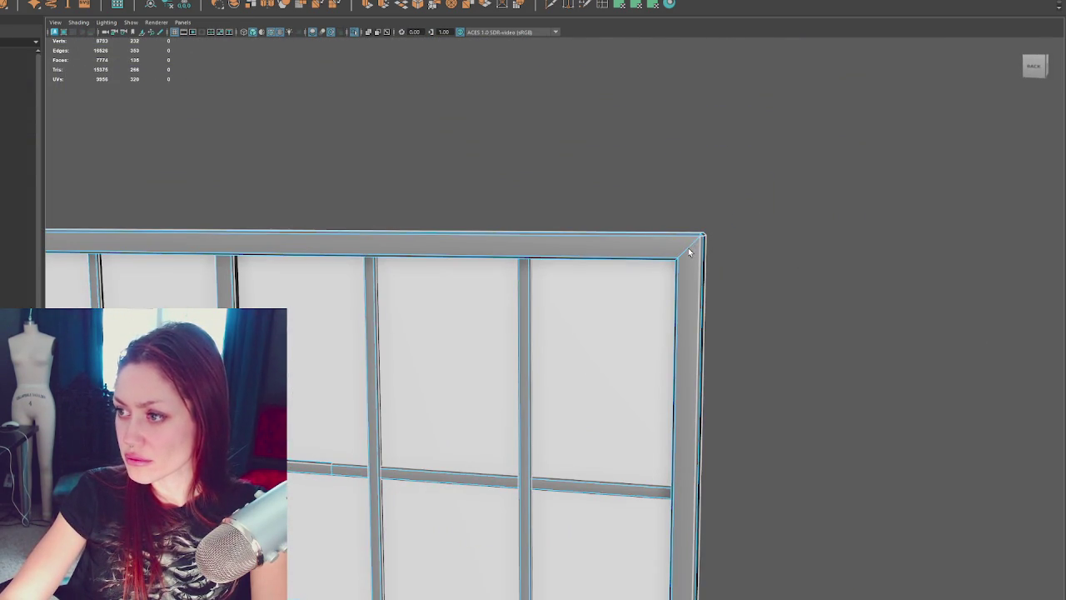
{"action": "mouse_move", "coordinate": [633, 464]}
{"action": "middle_mouse_down", "text": "alt"}
{"action": "mouse_move", "coordinate": [547, 417]}
{"action": "mouse_move", "coordinate": [566, 264]}
{"action": "middle_mouse_up", "text": "alt"}
{"action": "left_click_drag", "start_coordinate": [566, 264], "coordinate": [675, 397], "text": "alt"}
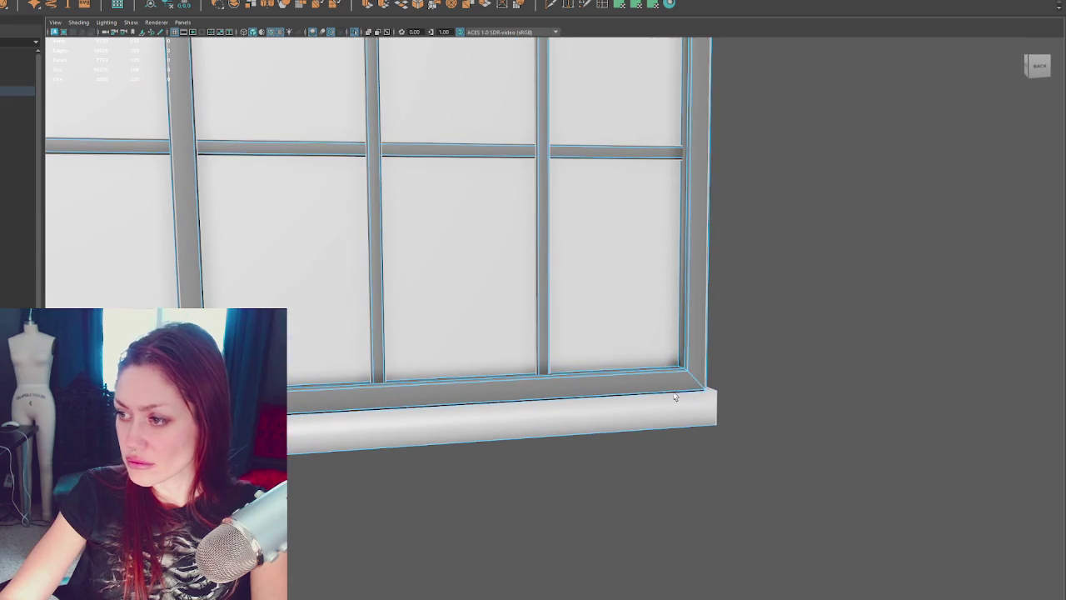
{"action": "right_click_drag", "start_coordinate": [695, 382], "coordinate": [276, 215], "text": "alt"}
{"action": "mouse_move", "coordinate": [276, 215]}
{"action": "left_mouse_down", "text": "alt"}
{"action": "mouse_move", "coordinate": [780, 252]}
{"action": "mouse_move", "coordinate": [947, 189]}
{"action": "mouse_move", "coordinate": [246, 305]}
{"action": "left_mouse_up", "text": "alt"}
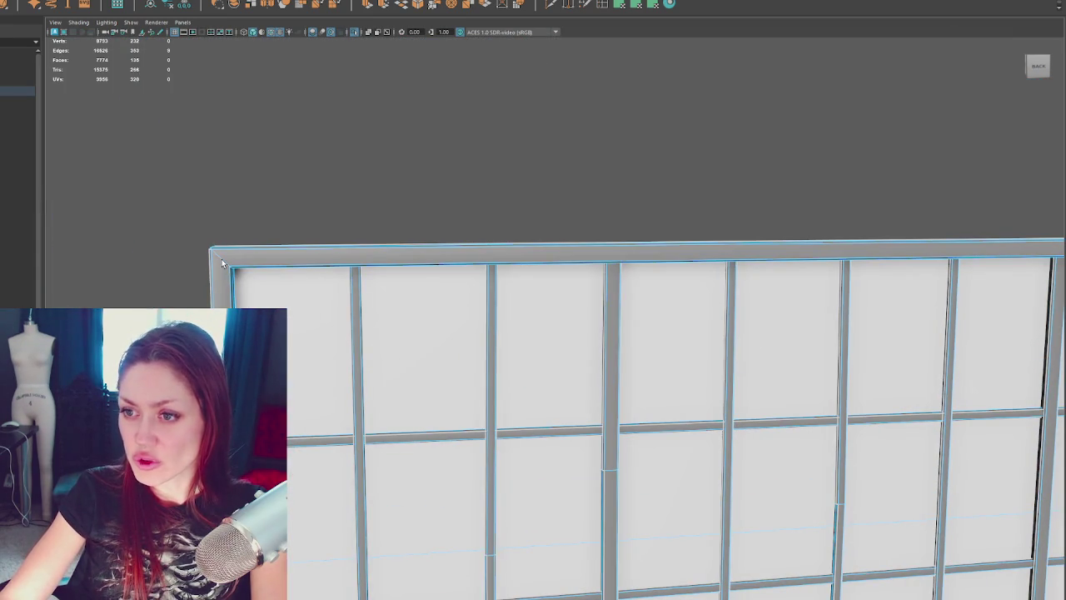
Step: Clear the edge selection and reselect the window frame in edge mode
{"action": "right_click_drag", "start_coordinate": [436, 132], "coordinate": [527, 174]}
{"action": "left_click", "coordinate": [528, 174]}
{"action": "left_click_drag", "start_coordinate": [614, 141], "coordinate": [580, 135], "text": "alt"}
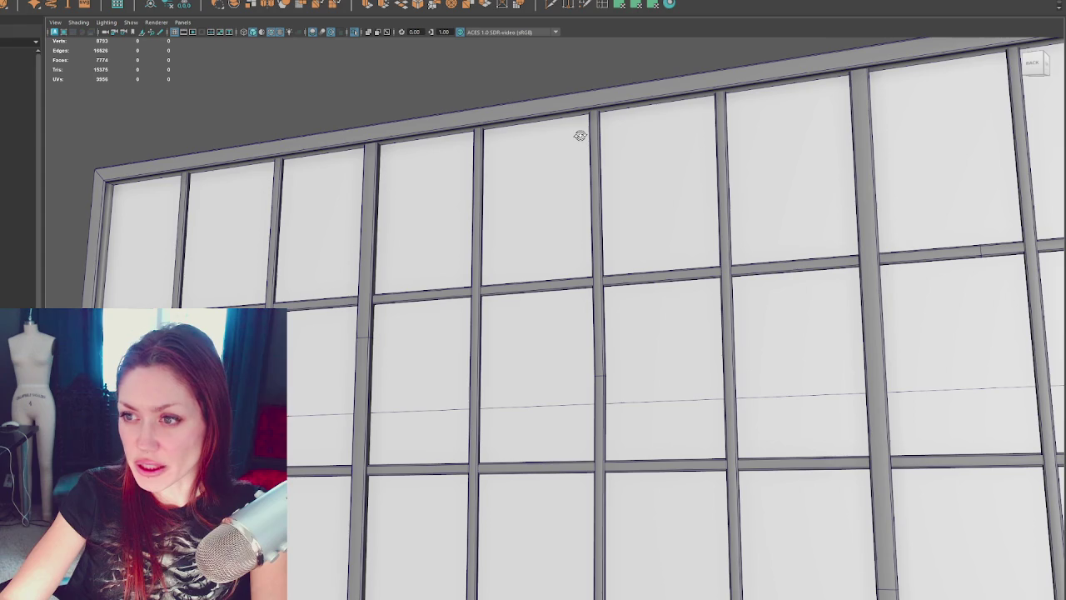
{"action": "left_click", "coordinate": [145, 180]}
{"action": "right_click_drag", "start_coordinate": [202, 131], "coordinate": [201, 114]}
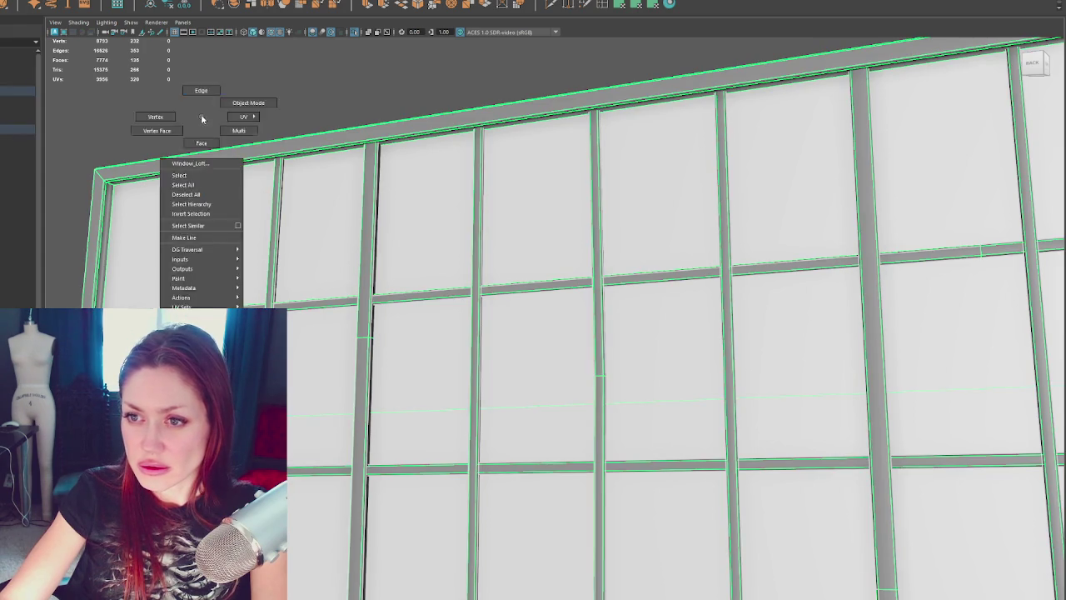
Step: Pick an edge at the frame's top and apply an edge operation from the marking menu
{"action": "left_click", "coordinate": [152, 182]}
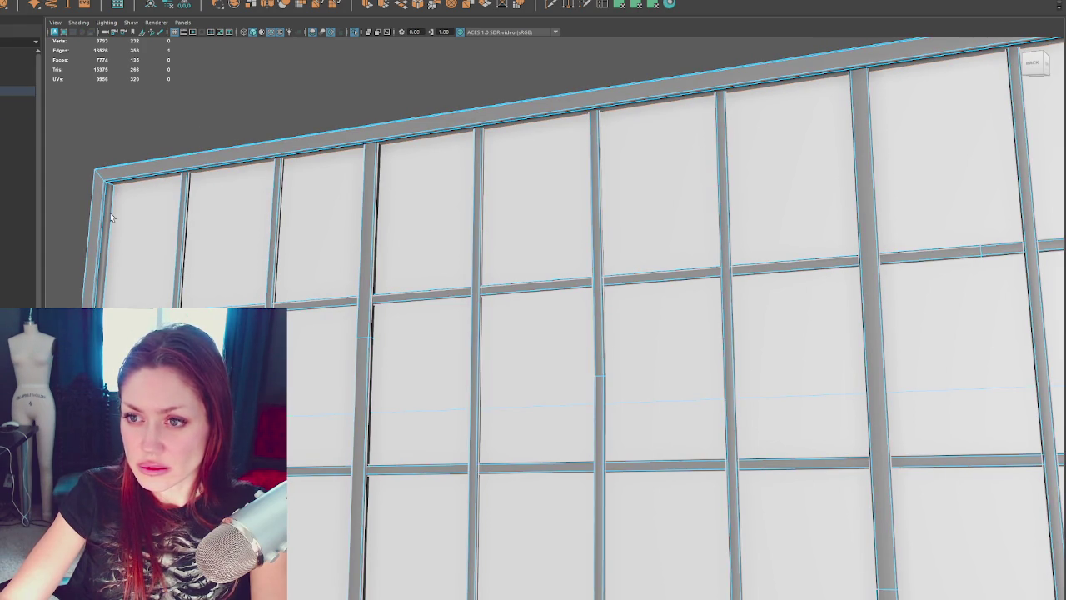
{"action": "mouse_move", "coordinate": [110, 213]}
{"action": "left_mouse_down", "text": "alt"}
{"action": "mouse_move", "coordinate": [702, 239]}
{"action": "mouse_move", "coordinate": [704, 281]}
{"action": "mouse_move", "coordinate": [635, 186]}
{"action": "mouse_move", "coordinate": [641, 321]}
{"action": "left_mouse_up", "text": "alt"}
{"action": "scroll", "coordinate": [703, 282], "scroll_direction": "down", "scroll_amount": 2}
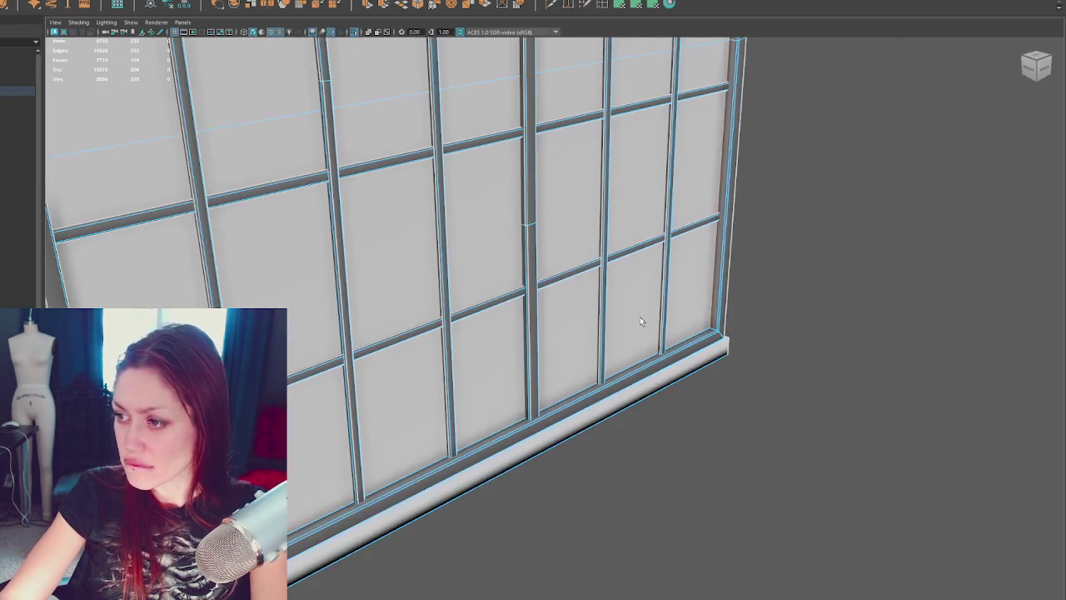
{"action": "right_click", "coordinate": [879, 197]}
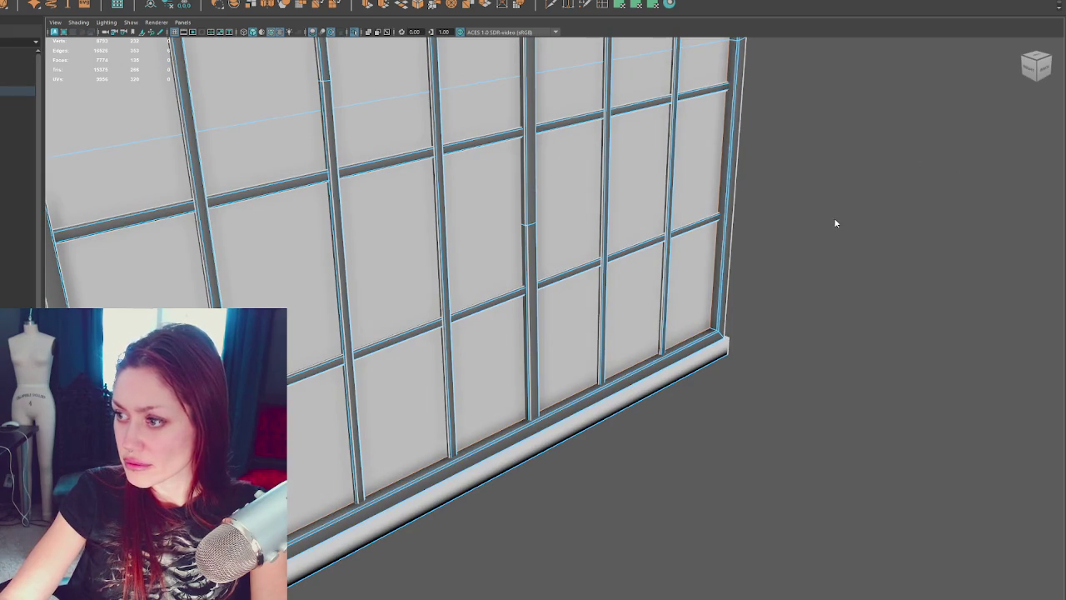
{"action": "left_click_drag", "start_coordinate": [833, 221], "coordinate": [738, 219], "text": "alt"}
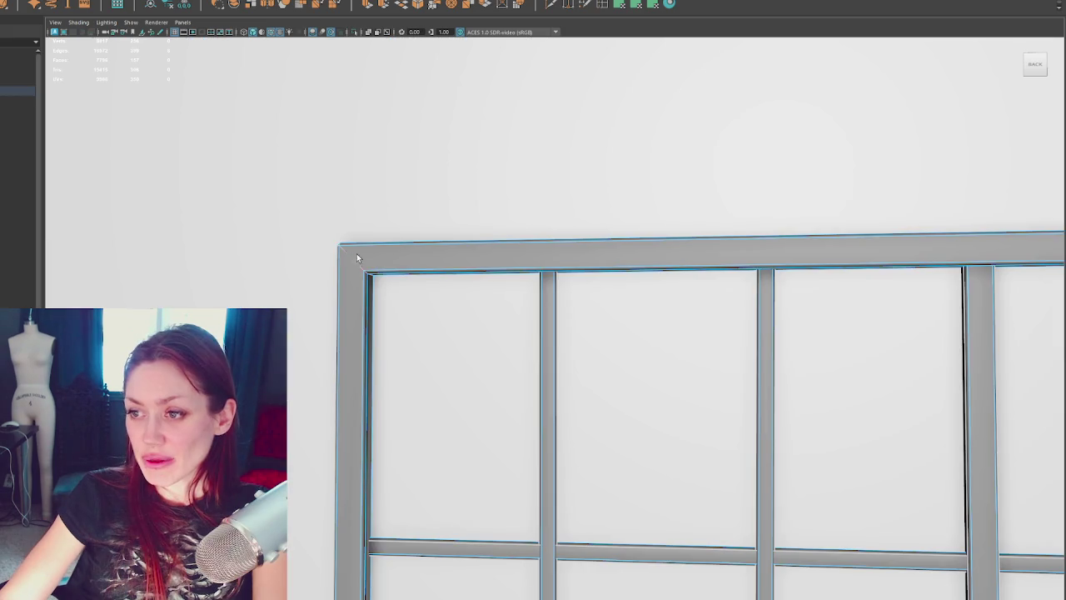
{"action": "left_click_drag", "start_coordinate": [356, 253], "coordinate": [874, 237], "text": "alt"}
{"action": "right_click_drag", "start_coordinate": [875, 237], "coordinate": [988, 238]}
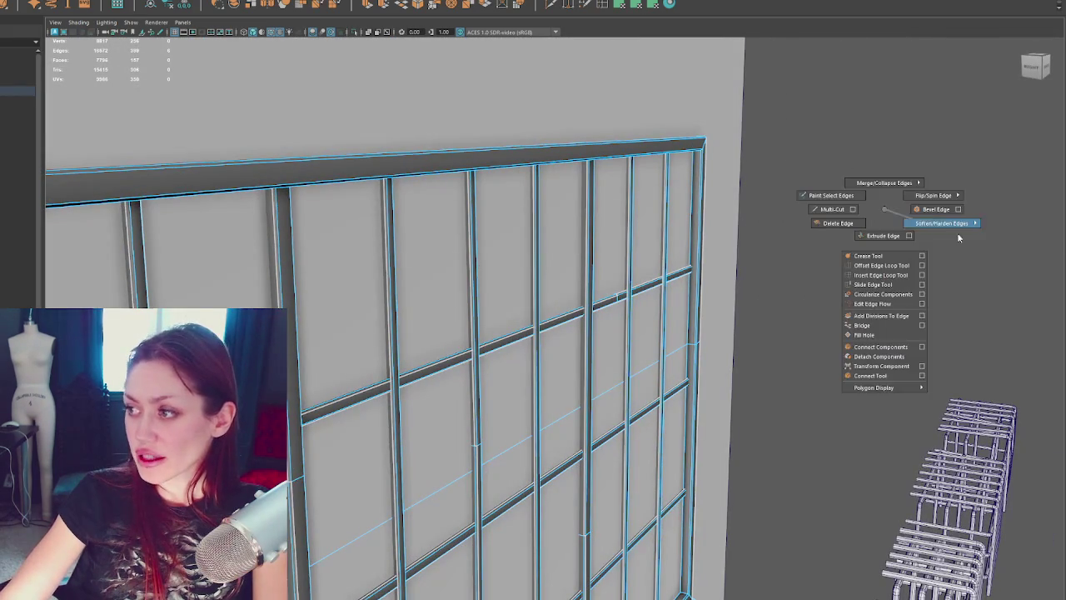
{"action": "mouse_move", "coordinate": [833, 202]}
{"action": "left_mouse_down", "text": "alt"}
{"action": "mouse_move", "coordinate": [825, 172]}
{"action": "mouse_move", "coordinate": [708, 209]}
{"action": "left_mouse_up", "text": "alt"}
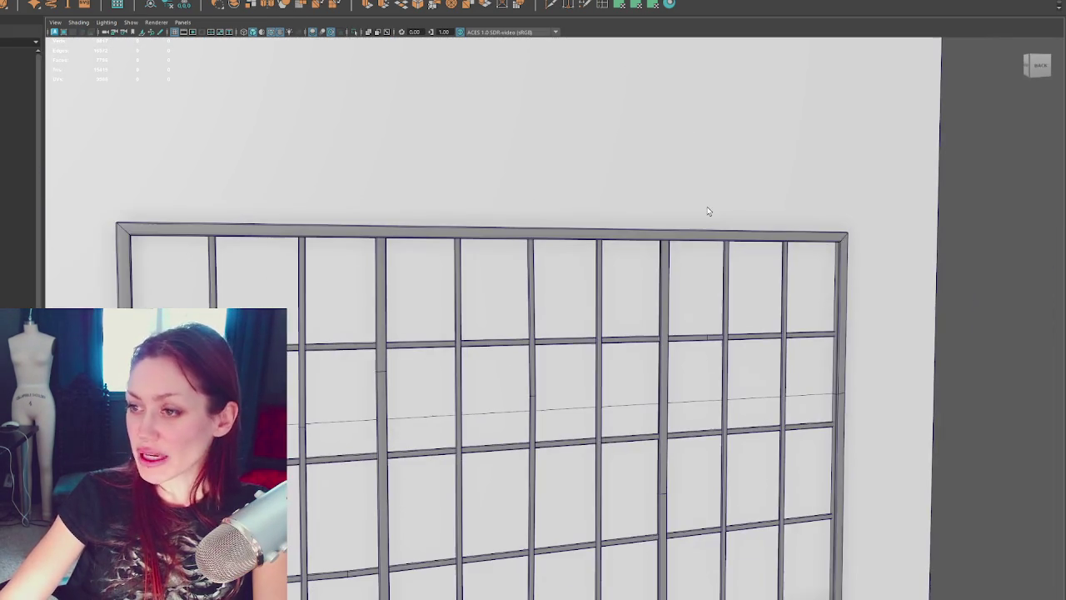
{"action": "mouse_move", "coordinate": [648, 371]}
{"action": "left_mouse_down", "text": "alt"}
{"action": "mouse_move", "coordinate": [608, 257]}
{"action": "mouse_move", "coordinate": [543, 288]}
{"action": "mouse_move", "coordinate": [581, 295]}
{"action": "mouse_move", "coordinate": [464, 240]}
{"action": "left_mouse_up", "text": "alt"}
Step: Select several frame edges, checking in wireframe, and shift them slightly along X
{"action": "left_click", "coordinate": [464, 241]}
{"action": "key", "text": "F10"}
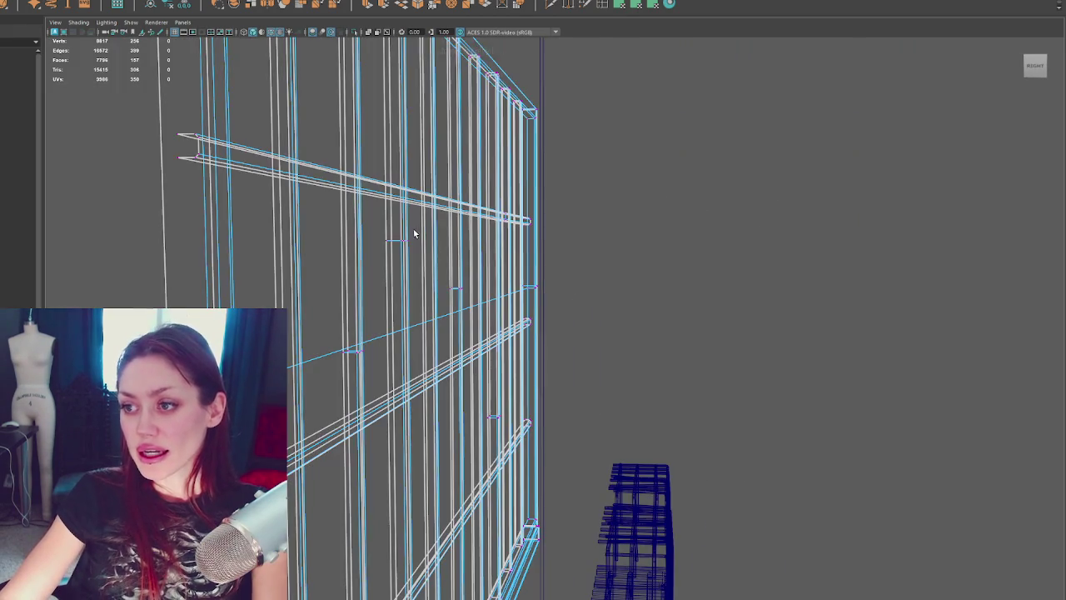
{"action": "key", "text": "4"}
{"action": "key", "text": "5"}
{"action": "left_click_drag", "start_coordinate": [380, 241], "coordinate": [447, 333]}
{"action": "left_click", "coordinate": [425, 343]}
{"action": "key", "text": "4"}
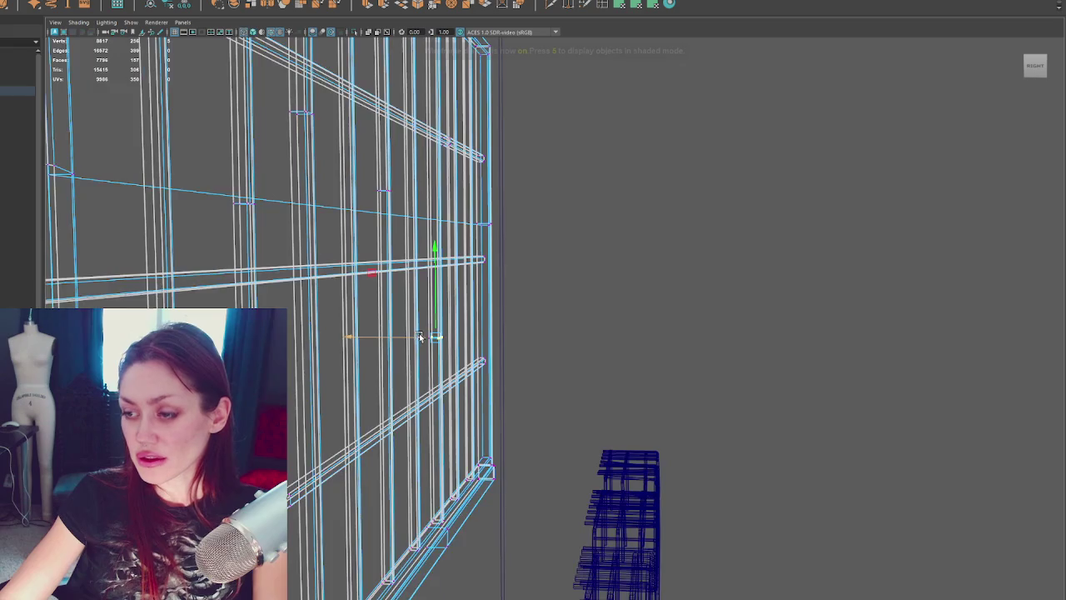
{"action": "key", "text": "5"}
{"action": "left_click_drag", "start_coordinate": [416, 317], "coordinate": [448, 362]}
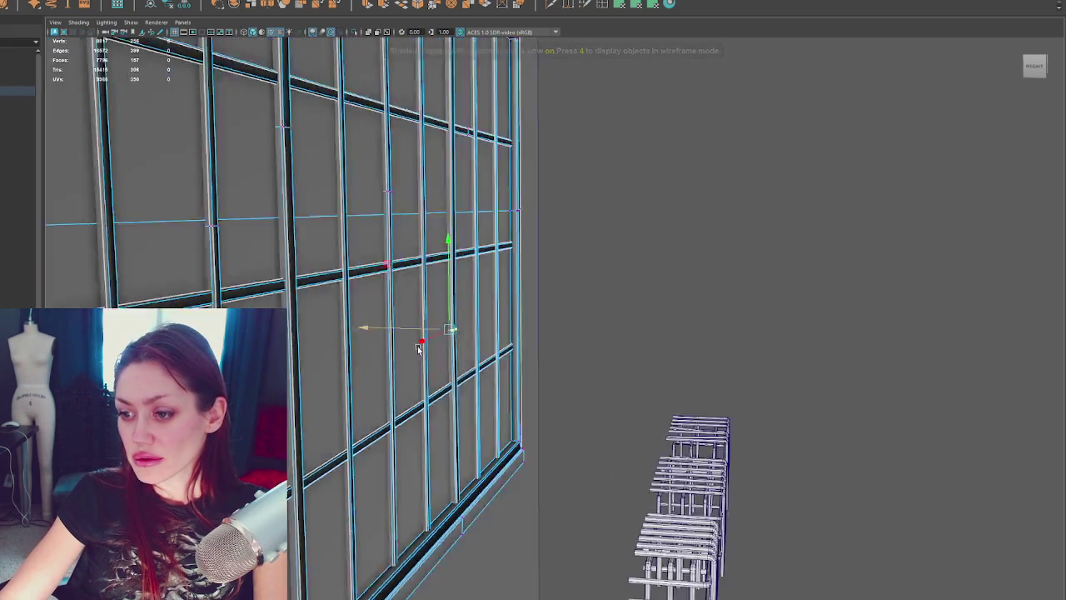
{"action": "mouse_move", "coordinate": [412, 336]}
{"action": "left_mouse_down", "text": "alt"}
{"action": "mouse_move", "coordinate": [508, 350]}
{"action": "mouse_move", "coordinate": [333, 442]}
{"action": "mouse_move", "coordinate": [343, 459]}
{"action": "left_mouse_up", "text": "alt"}
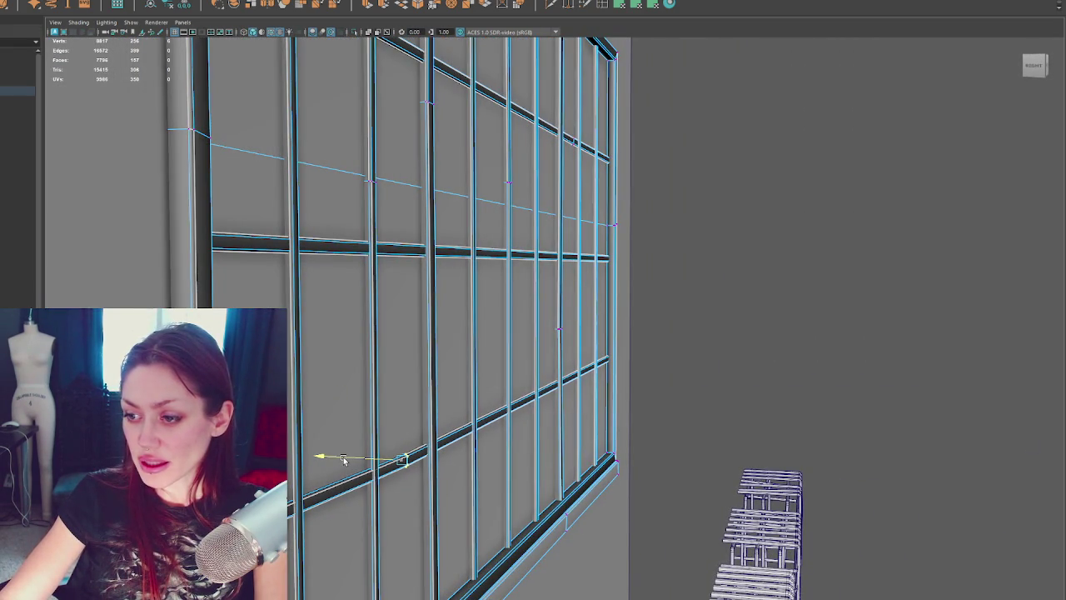
{"action": "key", "text": "q"}
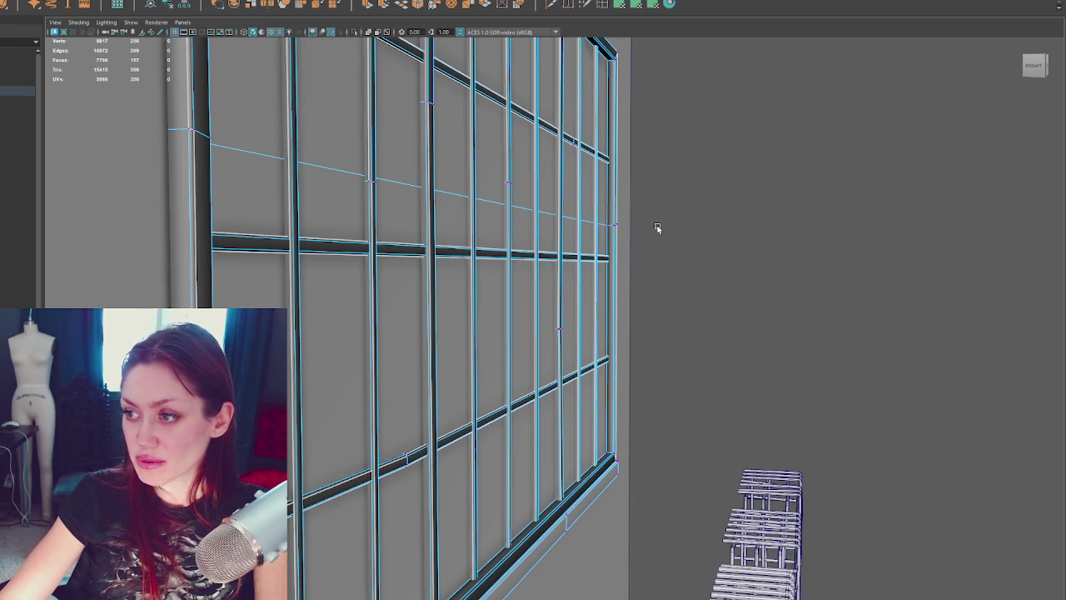
Step: Deselect and orbit to view the finished frame on the building wall
{"action": "mouse_move", "coordinate": [628, 253]}
{"action": "left_mouse_down", "text": "alt"}
{"action": "mouse_move", "coordinate": [588, 238]}
{"action": "mouse_move", "coordinate": [516, 274]}
{"action": "mouse_move", "coordinate": [525, 240]}
{"action": "mouse_move", "coordinate": [553, 252]}
{"action": "mouse_move", "coordinate": [752, 238]}
{"action": "left_mouse_up", "text": "alt"}
{"action": "left_click", "coordinate": [830, 200]}
{"action": "mouse_move", "coordinate": [830, 200]}
{"action": "left_mouse_down", "text": "alt"}
{"action": "mouse_move", "coordinate": [633, 209]}
{"action": "mouse_move", "coordinate": [624, 240]}
{"action": "mouse_move", "coordinate": [544, 294]}
{"action": "left_mouse_up", "text": "alt"}
{"action": "left_click", "coordinate": [544, 293]}
{"action": "left_click_drag", "start_coordinate": [651, 285], "coordinate": [598, 285], "text": "alt"}
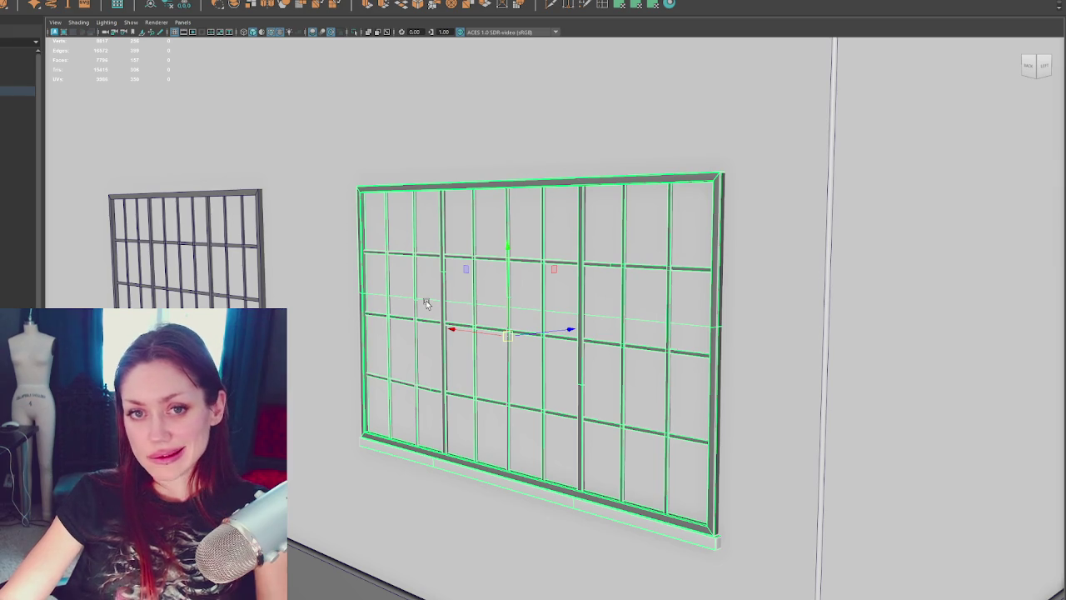
{"action": "mouse_move", "coordinate": [524, 287]}
{"action": "left_mouse_down", "text": "alt"}
{"action": "mouse_move", "coordinate": [317, 324]}
{"action": "mouse_move", "coordinate": [519, 352]}
{"action": "mouse_move", "coordinate": [293, 460]}
{"action": "left_mouse_up", "text": "alt"}
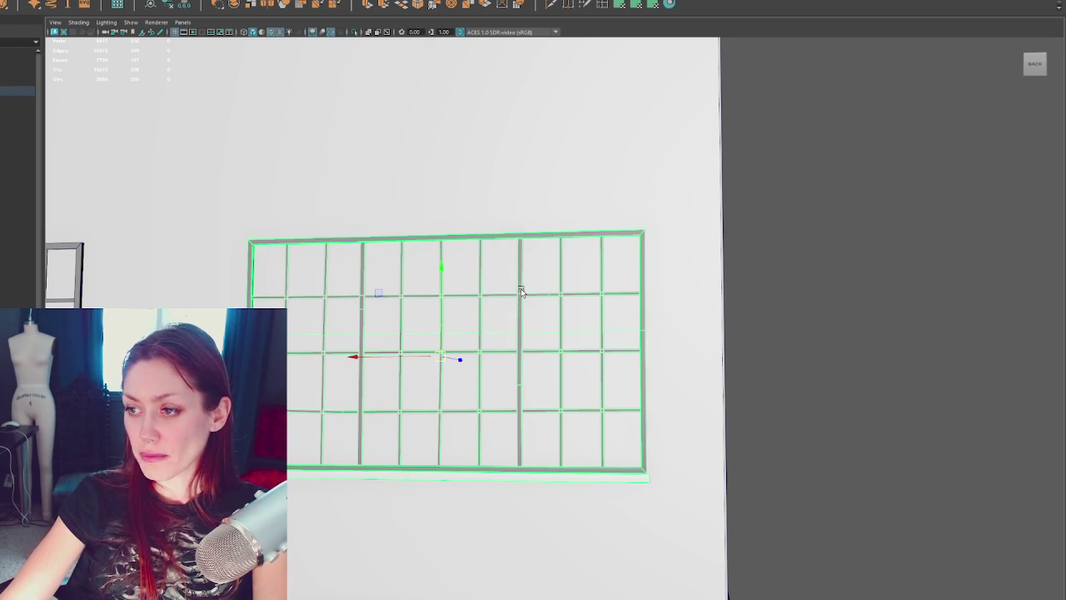
{"action": "mouse_move", "coordinate": [536, 259]}
{"action": "left_mouse_down", "text": "alt"}
{"action": "mouse_move", "coordinate": [600, 302]}
{"action": "mouse_move", "coordinate": [524, 285]}
{"action": "mouse_move", "coordinate": [569, 288]}
{"action": "mouse_move", "coordinate": [504, 287]}
{"action": "left_mouse_up", "text": "alt"}
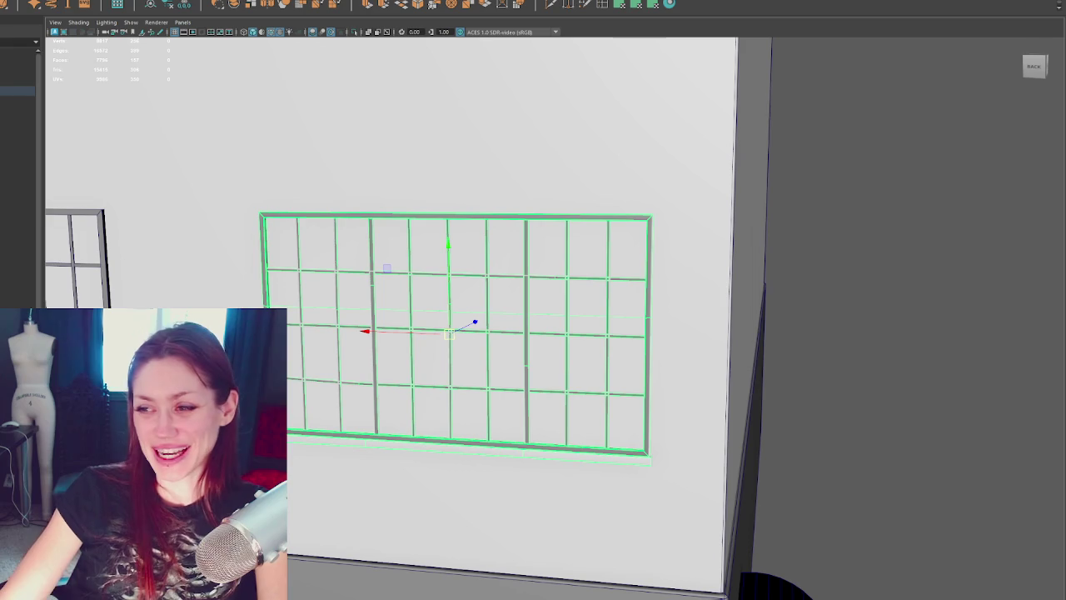
{"action": "mouse_move", "coordinate": [542, 352]}
{"action": "left_mouse_down", "text": "alt"}
{"action": "mouse_move", "coordinate": [473, 265]}
{"action": "mouse_move", "coordinate": [598, 272]}
{"action": "mouse_move", "coordinate": [555, 274]}
{"action": "mouse_move", "coordinate": [624, 286]}
{"action": "left_mouse_up", "text": "alt"}
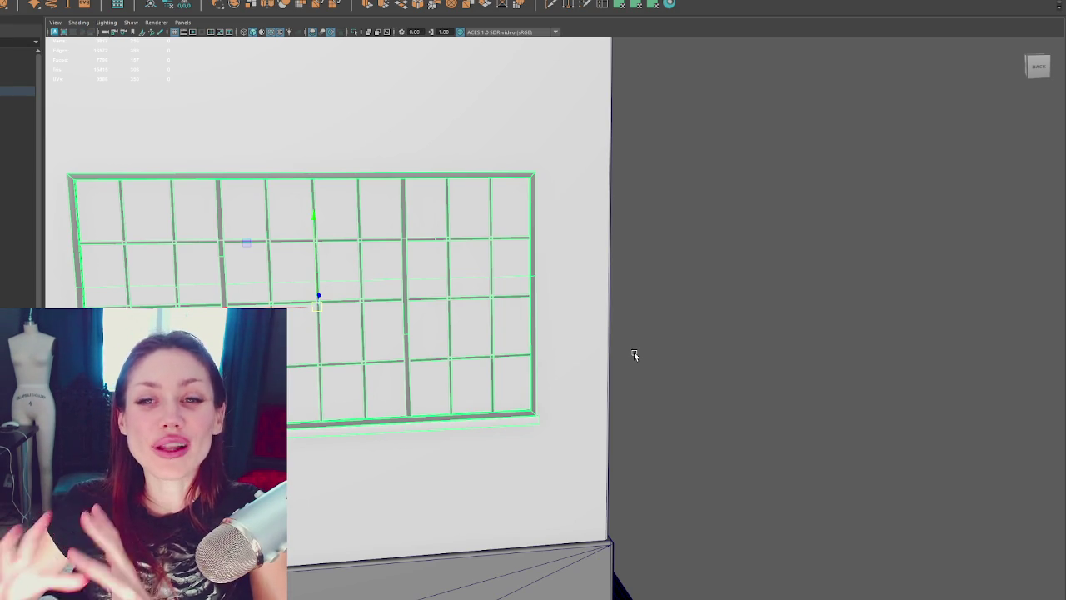
{"action": "scroll", "coordinate": [585, 323], "scroll_direction": "down", "scroll_amount": 3}
{"action": "scroll", "coordinate": [600, 377], "scroll_direction": "down", "scroll_amount": 3}
{"action": "left_click_drag", "start_coordinate": [600, 377], "coordinate": [569, 287], "text": "alt"}
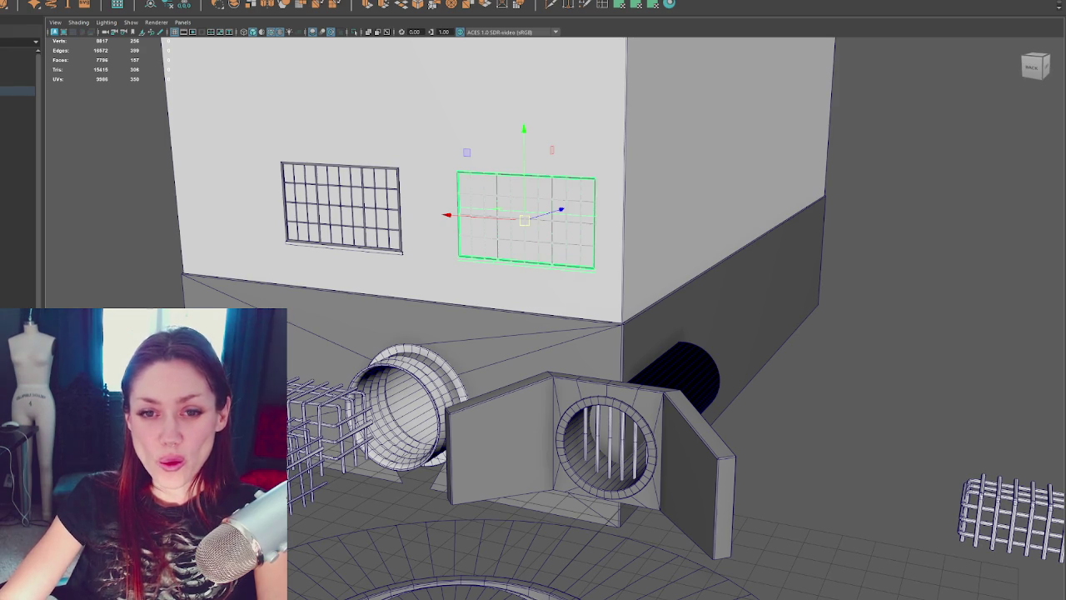
Step: Leave the Maya building scene for the Steam store page of Ordy: The Rise of Clara
{"action": "scroll", "coordinate": [555, 317], "scroll_direction": "up", "scroll_amount": 3}
{"action": "left_click_drag", "start_coordinate": [556, 317], "coordinate": [566, 309], "text": "alt"}
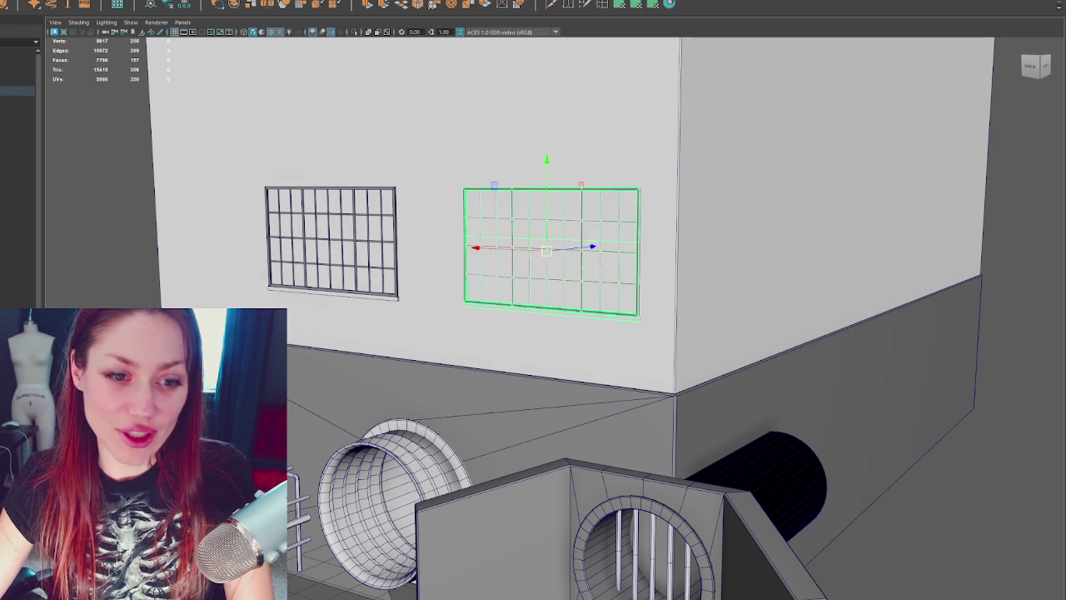
{"action": "key", "text": "alt+Tab"}
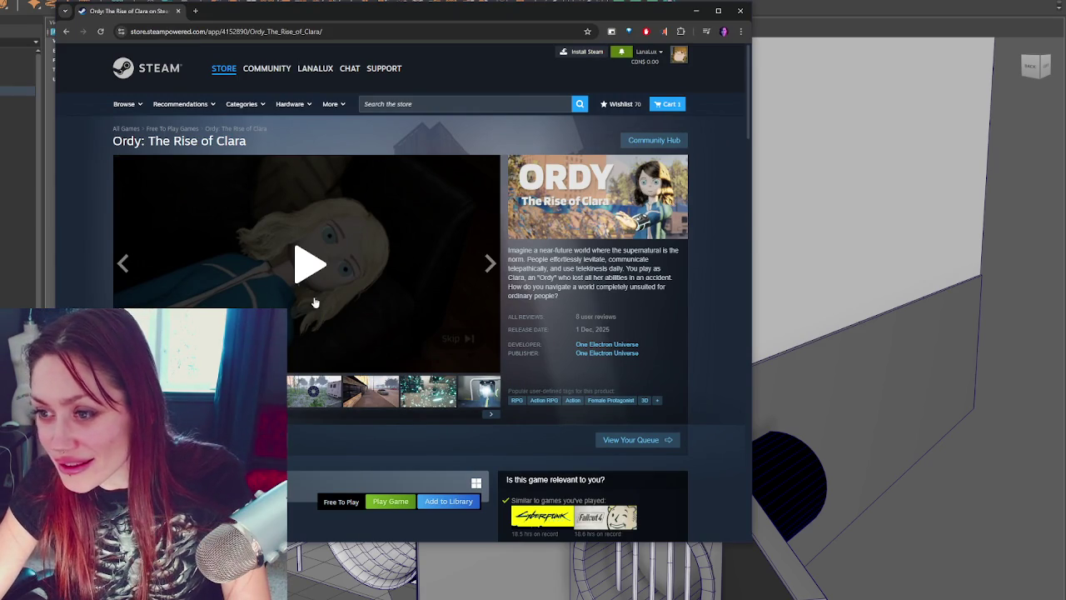
{"action": "mouse_move", "coordinate": [307, 262]}
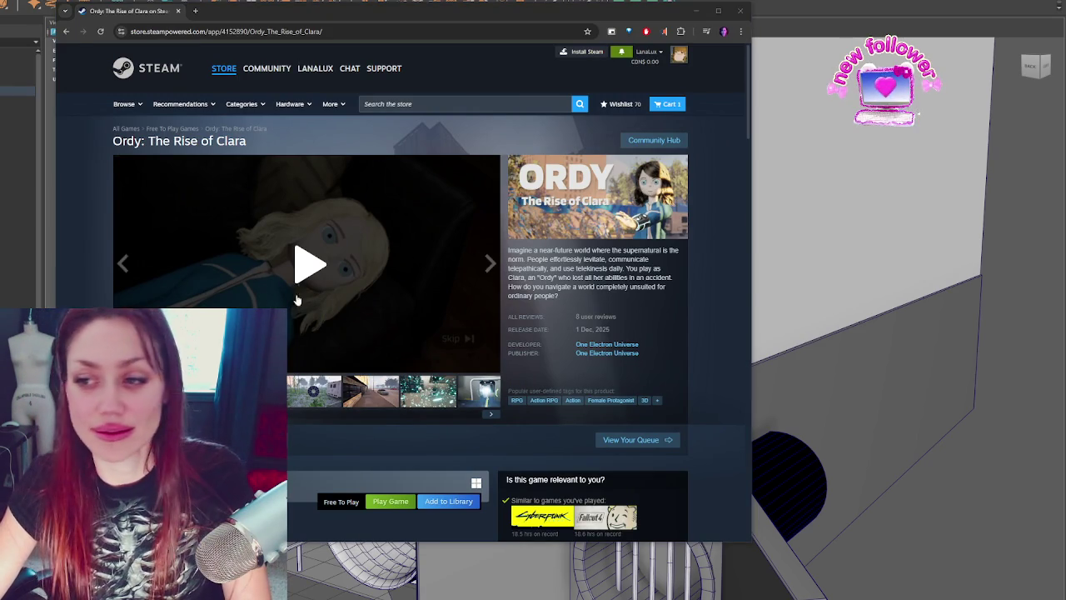
Step: Play the Ordy: The Rise of Clara trailer full screen, then return to the store page
{"action": "left_click", "coordinate": [308, 265]}
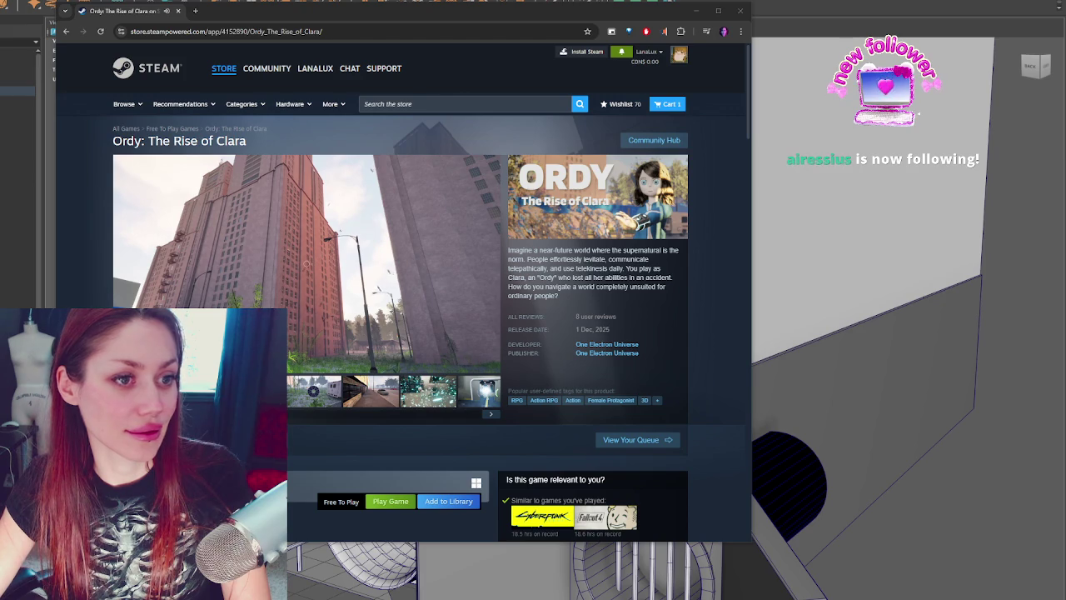
{"action": "left_click", "coordinate": [490, 365]}
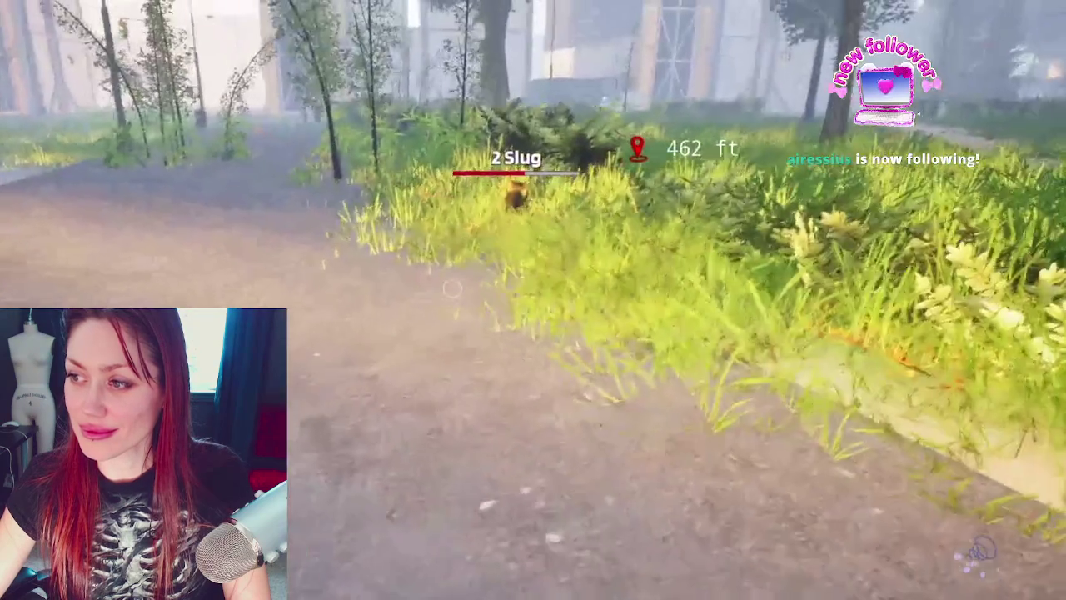
{"action": "left_click", "coordinate": [452, 288]}
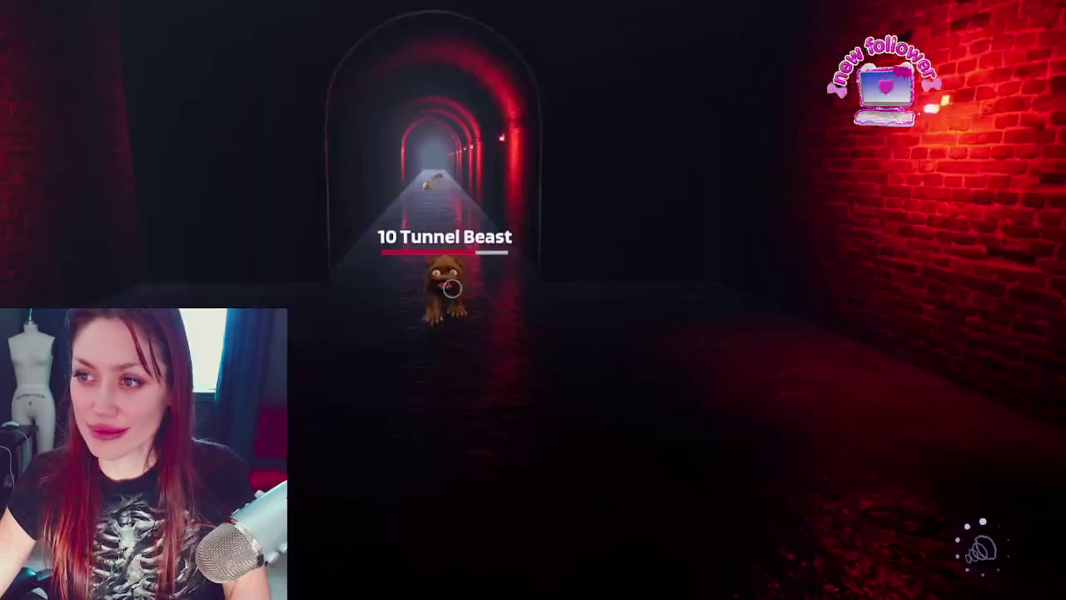
{"action": "left_click", "coordinate": [453, 289]}
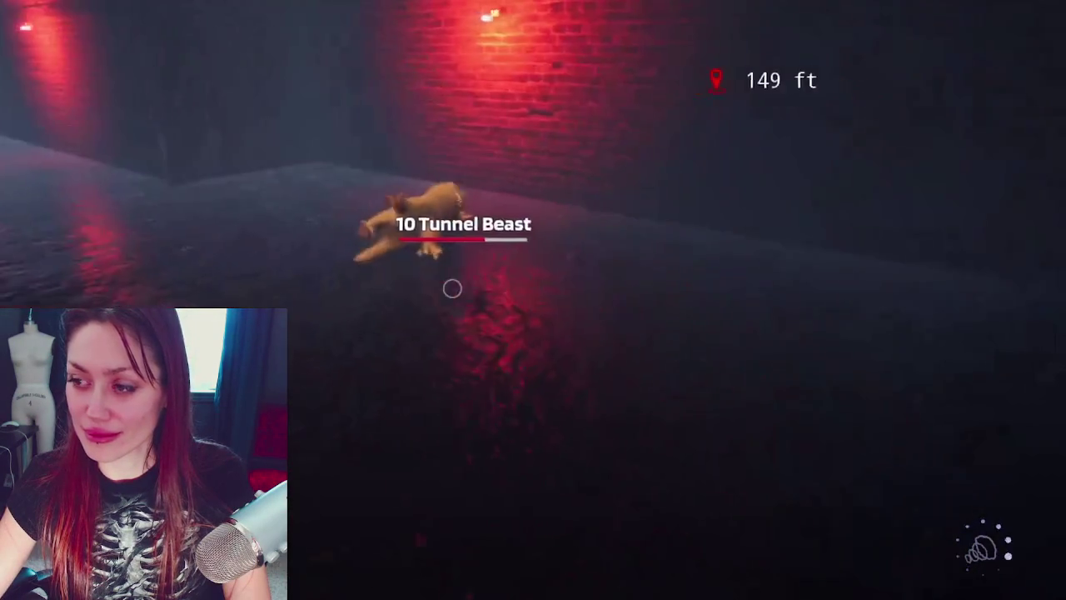
{"action": "left_click", "coordinate": [452, 288]}
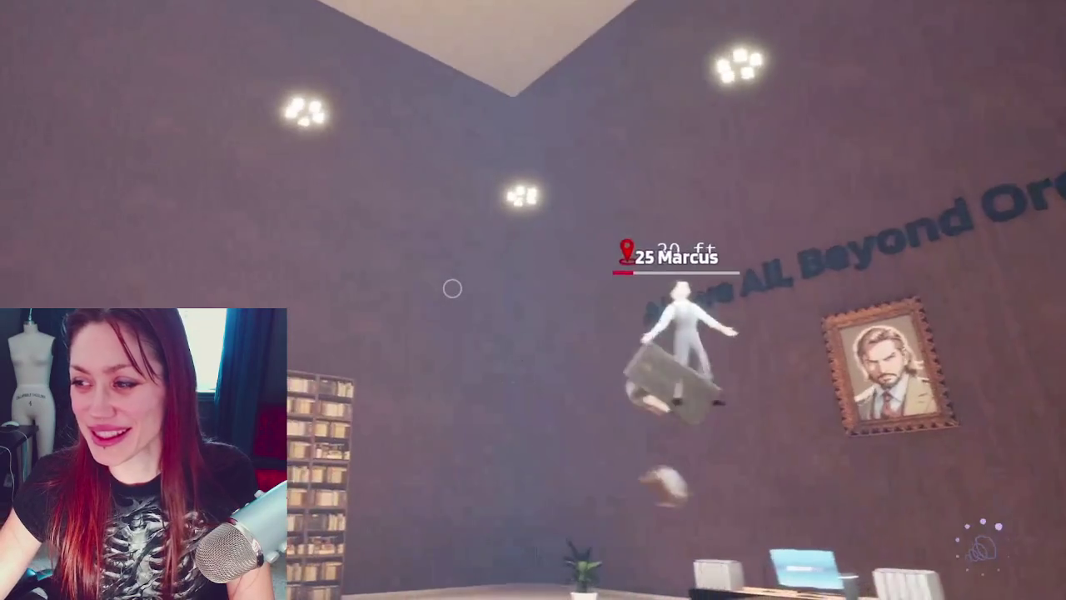
{"action": "left_click", "coordinate": [453, 288]}
{"action": "left_click", "coordinate": [452, 288]}
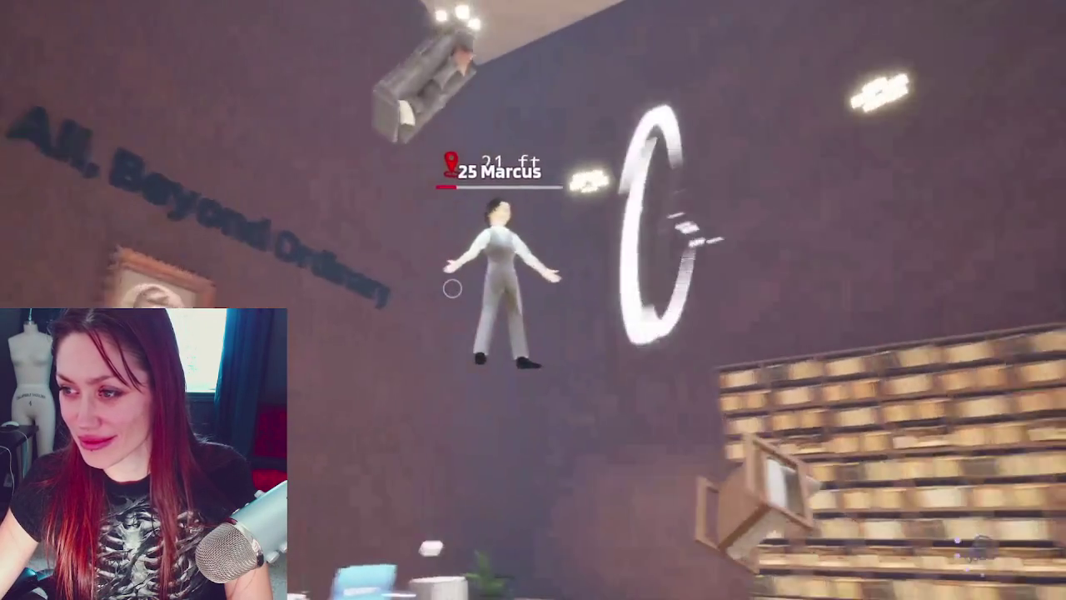
{"action": "left_click", "coordinate": [452, 289]}
{"action": "left_click", "coordinate": [452, 289]}
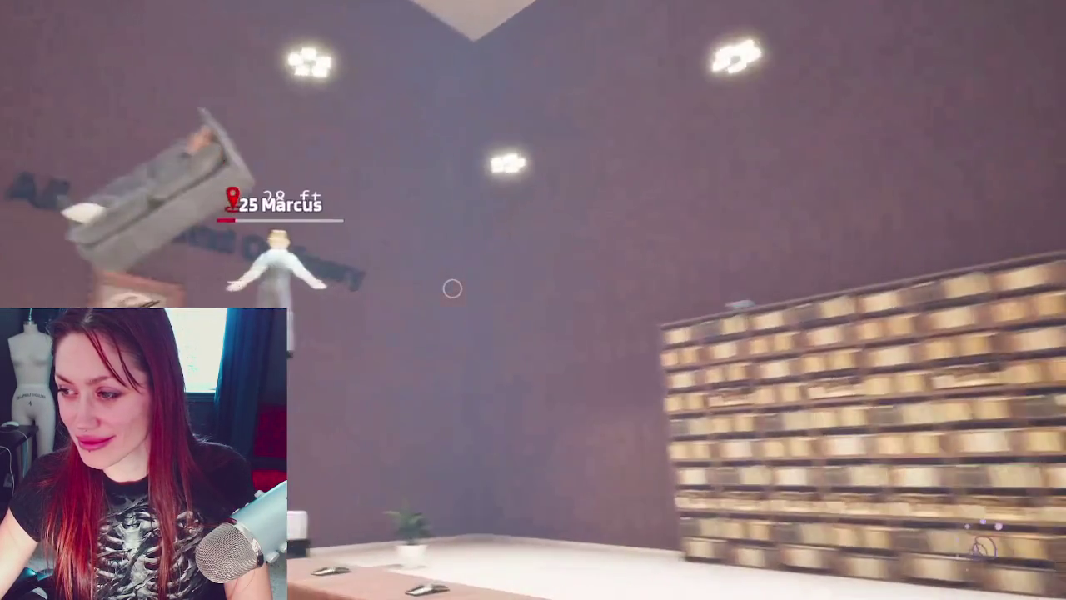
{"action": "left_click", "coordinate": [453, 288]}
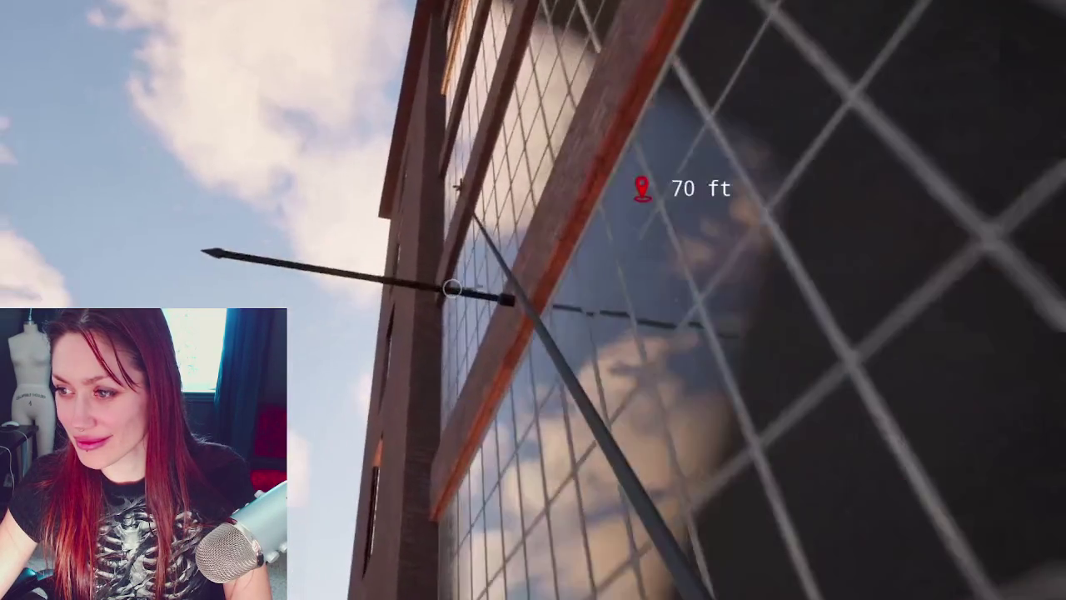
{"action": "key", "text": "Tab"}
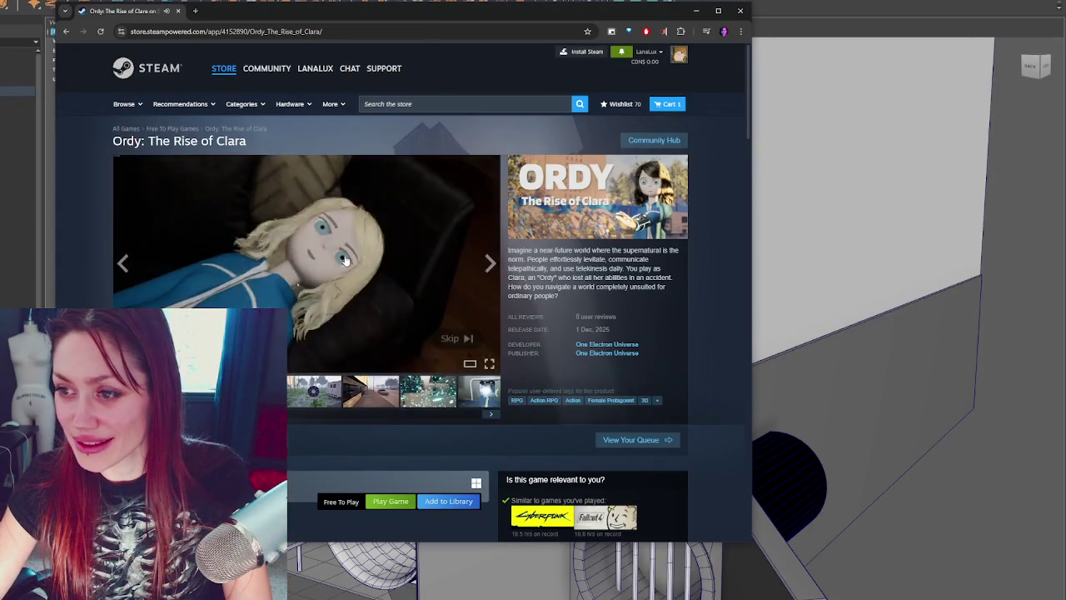
Step: Open the trailers and screenshots gallery and step through the screenshots one by one
{"action": "left_click", "coordinate": [345, 259]}
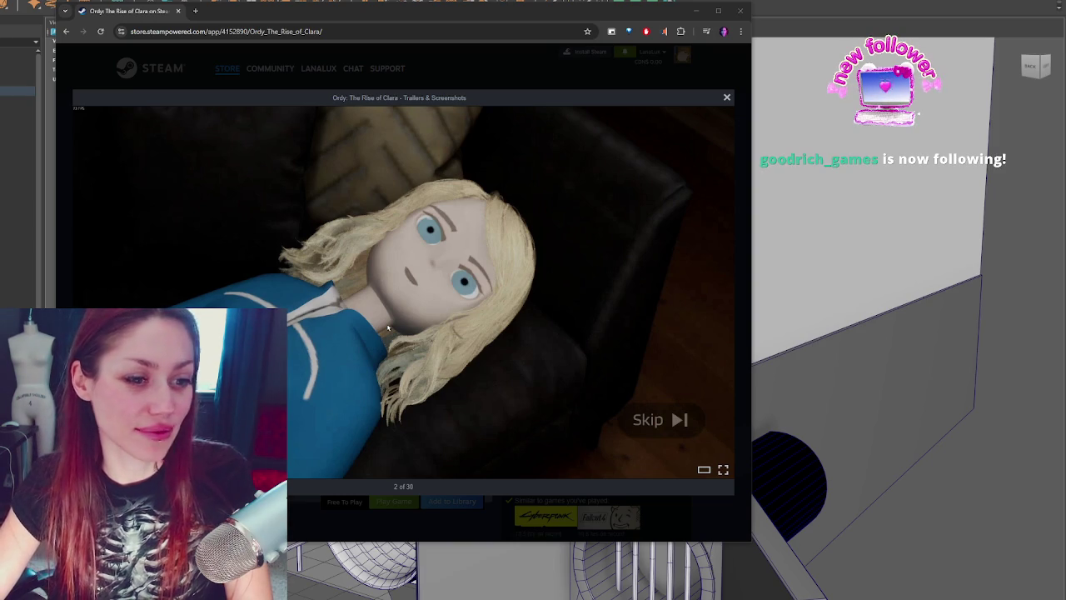
{"action": "left_click", "coordinate": [721, 295]}
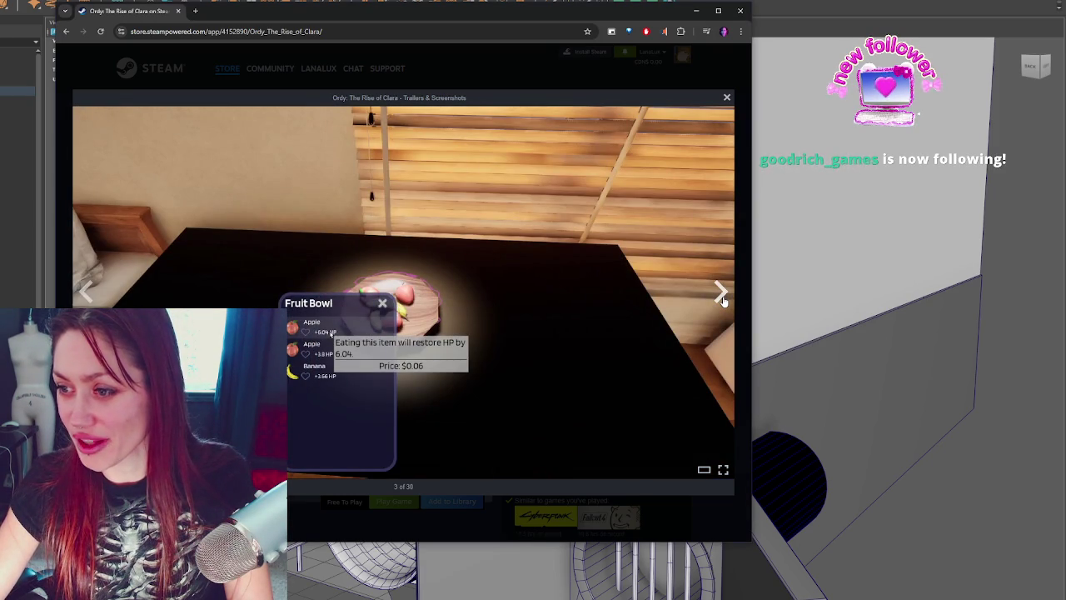
{"action": "left_click", "coordinate": [723, 298]}
{"action": "left_click", "coordinate": [723, 299]}
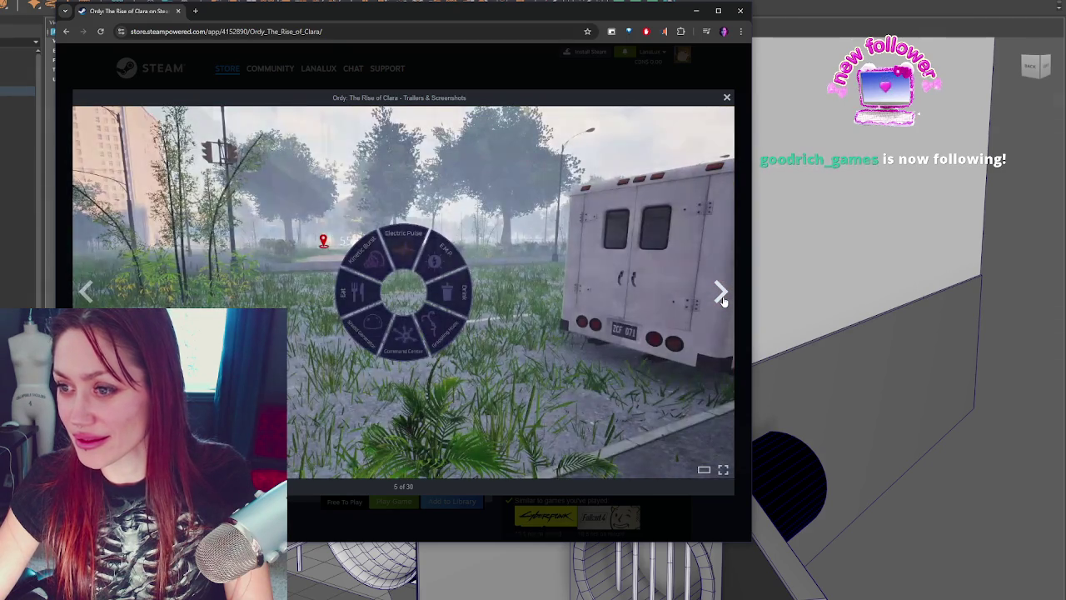
{"action": "left_click", "coordinate": [722, 296]}
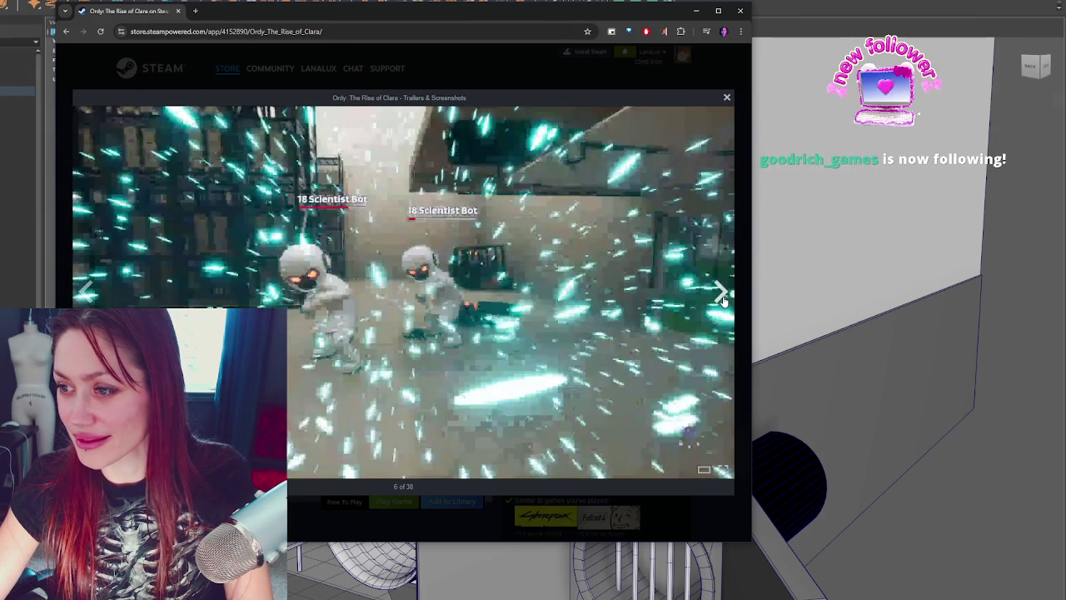
{"action": "left_click", "coordinate": [721, 296]}
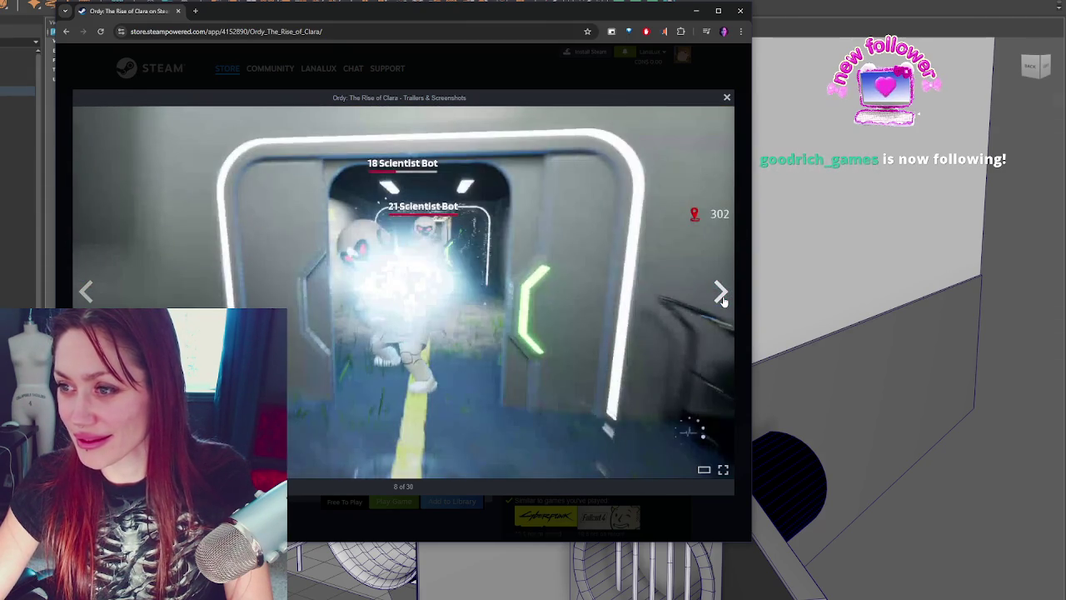
{"action": "left_click", "coordinate": [722, 296]}
{"action": "left_click", "coordinate": [722, 295]}
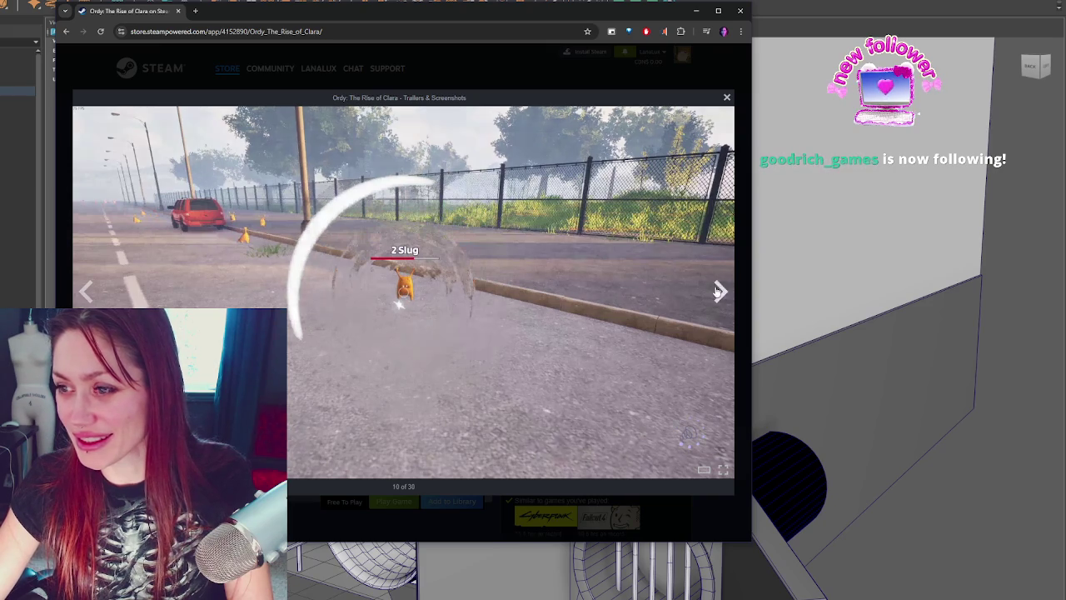
{"action": "left_click", "coordinate": [718, 292]}
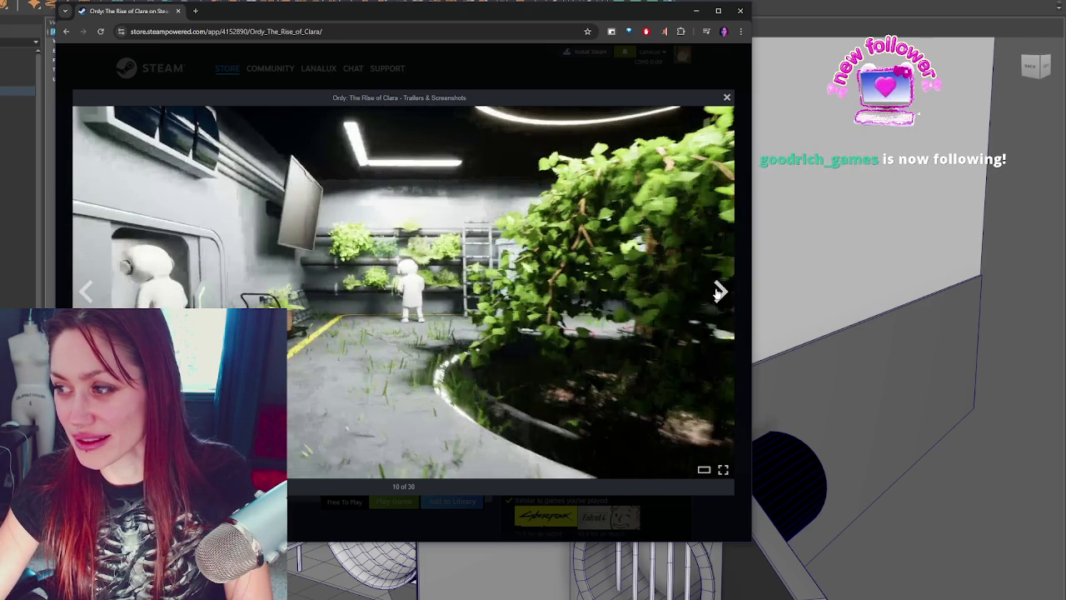
{"action": "left_click", "coordinate": [718, 293]}
{"action": "left_click", "coordinate": [718, 293]}
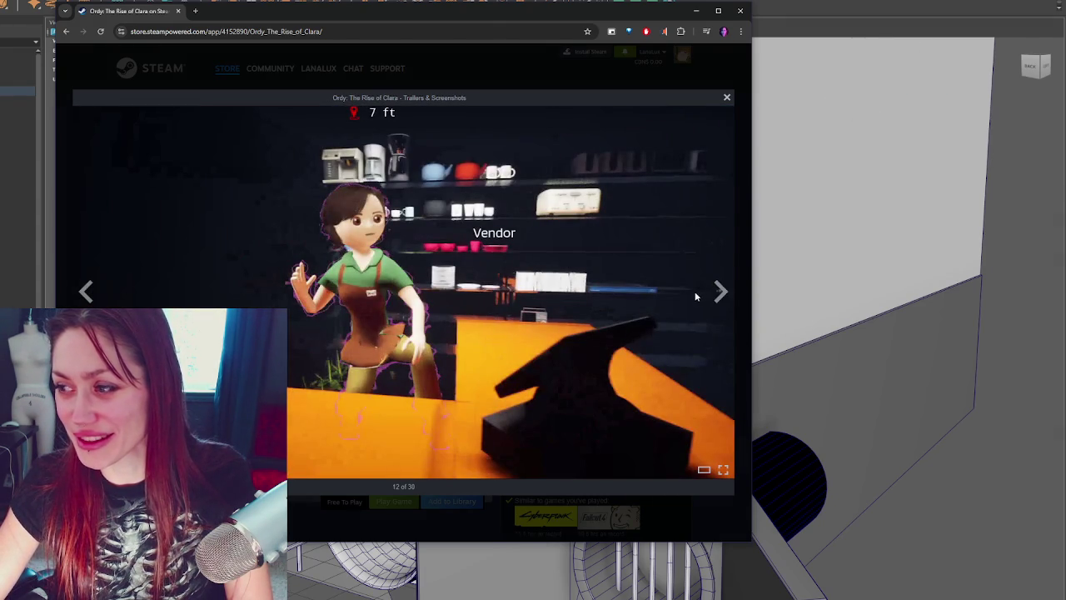
{"action": "left_click", "coordinate": [718, 291]}
{"action": "left_click", "coordinate": [718, 291]}
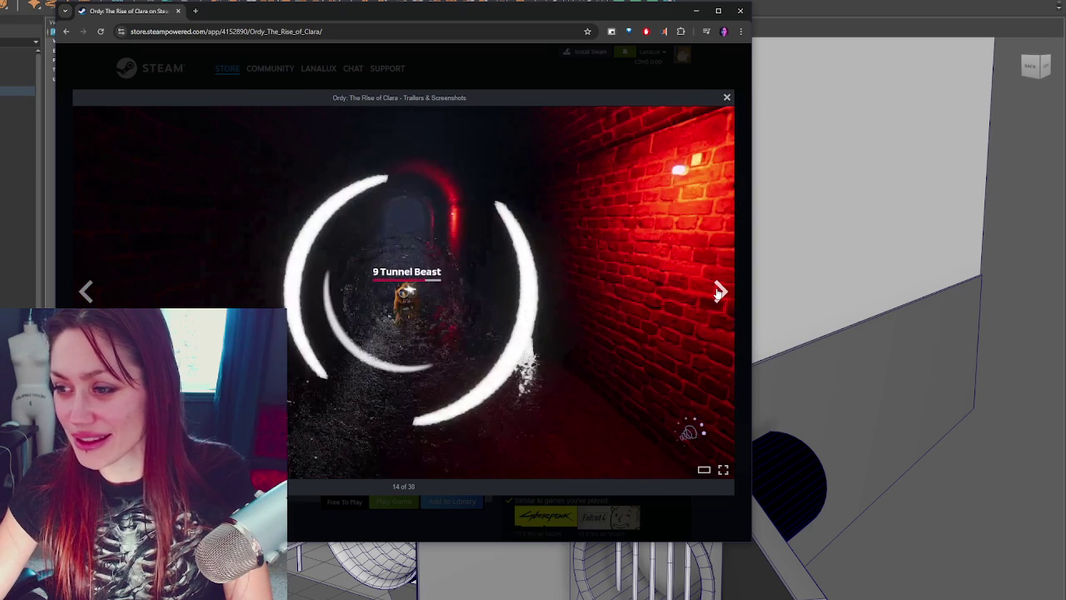
{"action": "left_click", "coordinate": [718, 293]}
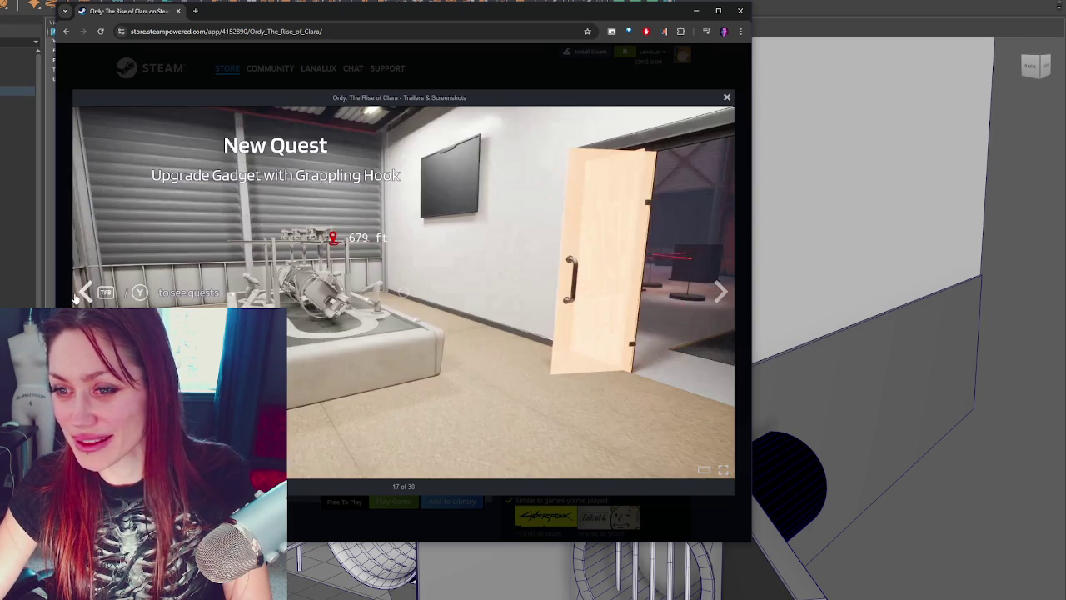
{"action": "left_click", "coordinate": [718, 292]}
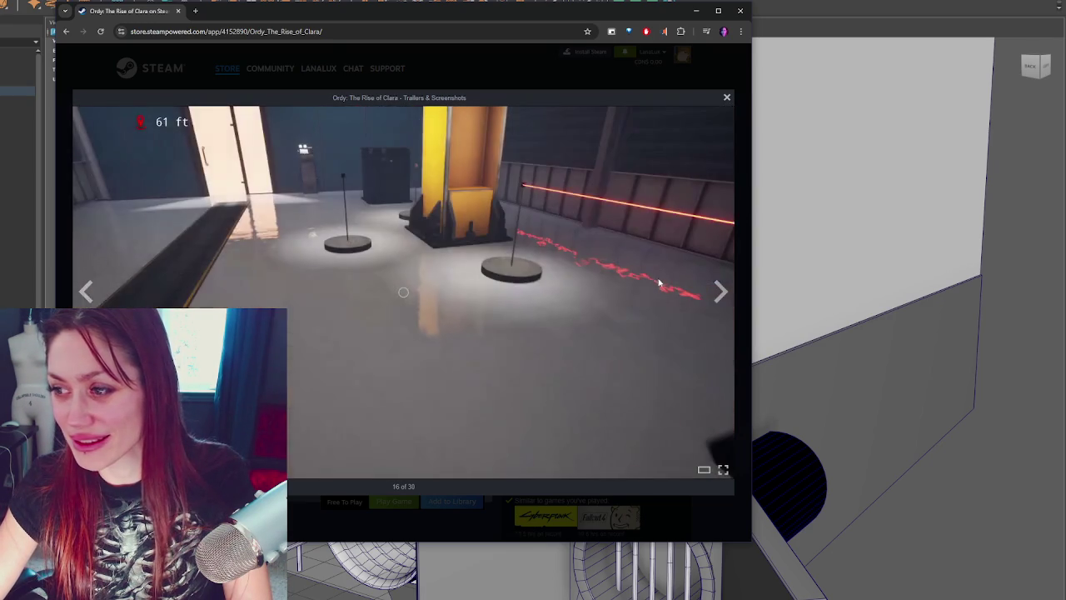
Step: Skip ahead to screenshot 24 of 30, then close the store window
{"action": "left_click", "coordinate": [714, 290]}
{"action": "left_click", "coordinate": [714, 290]}
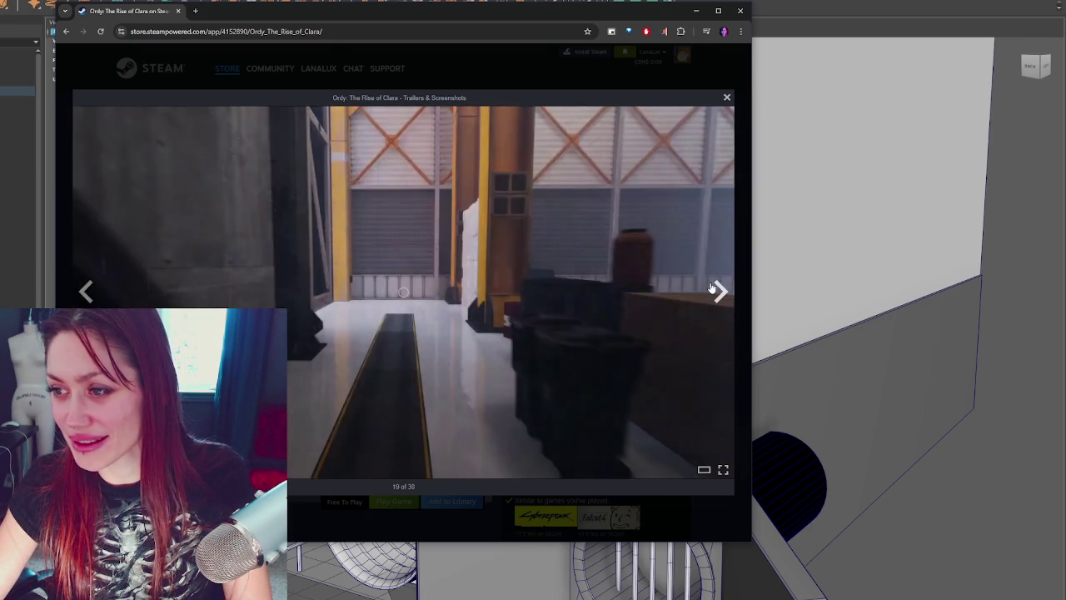
{"action": "left_click", "coordinate": [713, 290]}
{"action": "left_click", "coordinate": [716, 290]}
{"action": "left_click", "coordinate": [718, 290]}
{"action": "left_click", "coordinate": [720, 289]}
{"action": "left_click", "coordinate": [721, 289]}
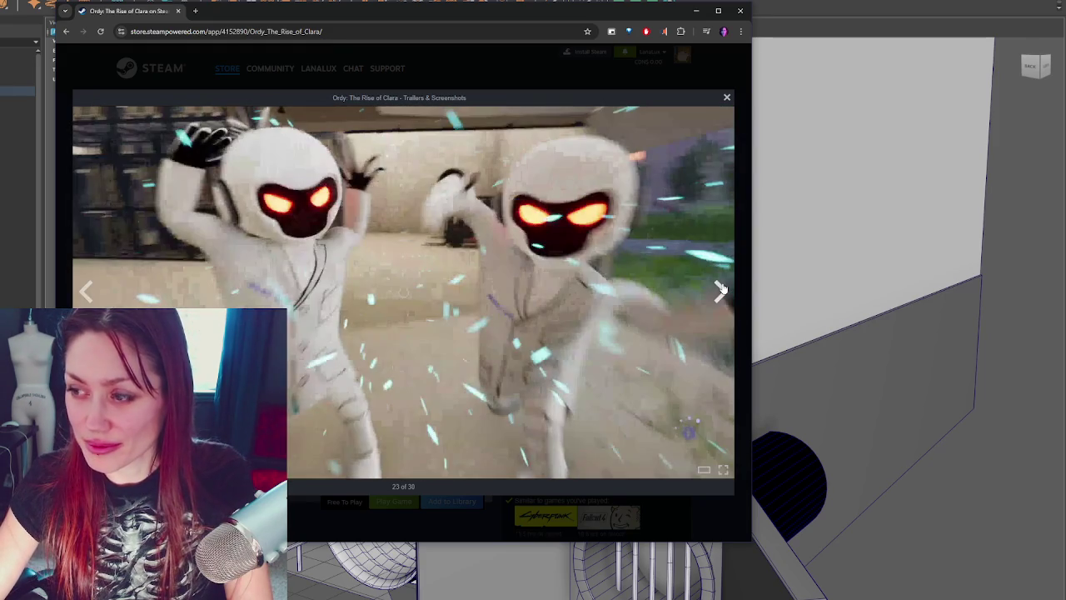
{"action": "left_click", "coordinate": [720, 289]}
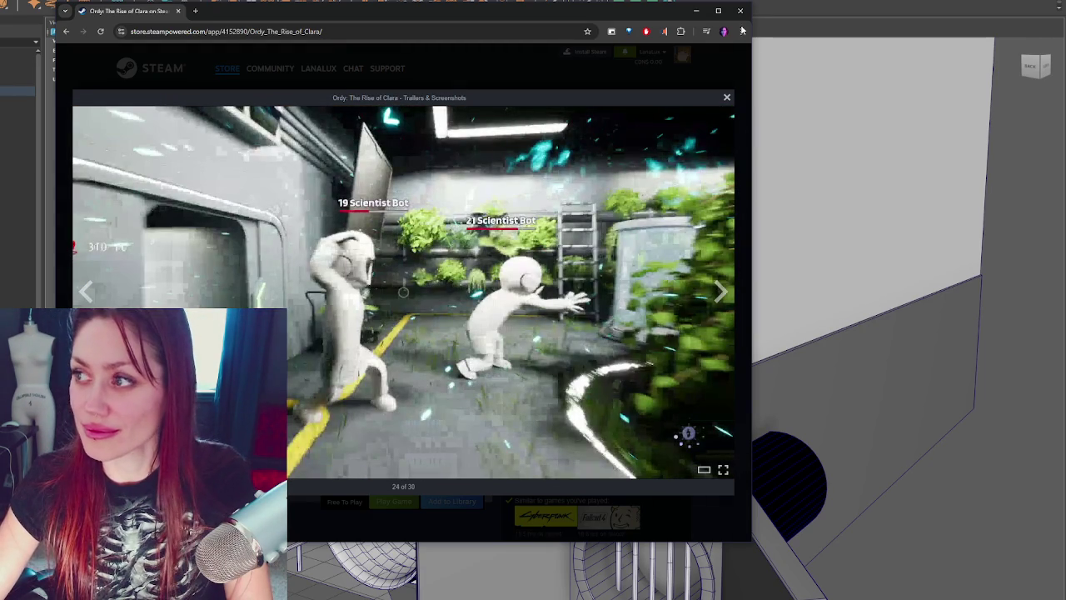
{"action": "left_click", "coordinate": [740, 11]}
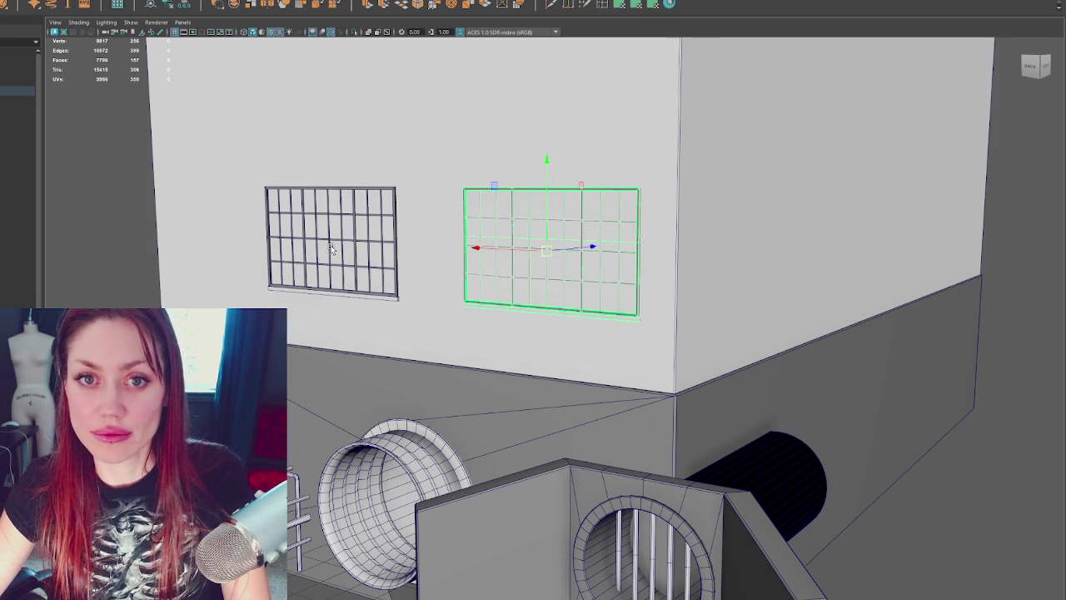
Step: Reselect the window frame and frame the view on it
{"action": "scroll", "coordinate": [330, 247], "scroll_direction": "down", "scroll_amount": 5}
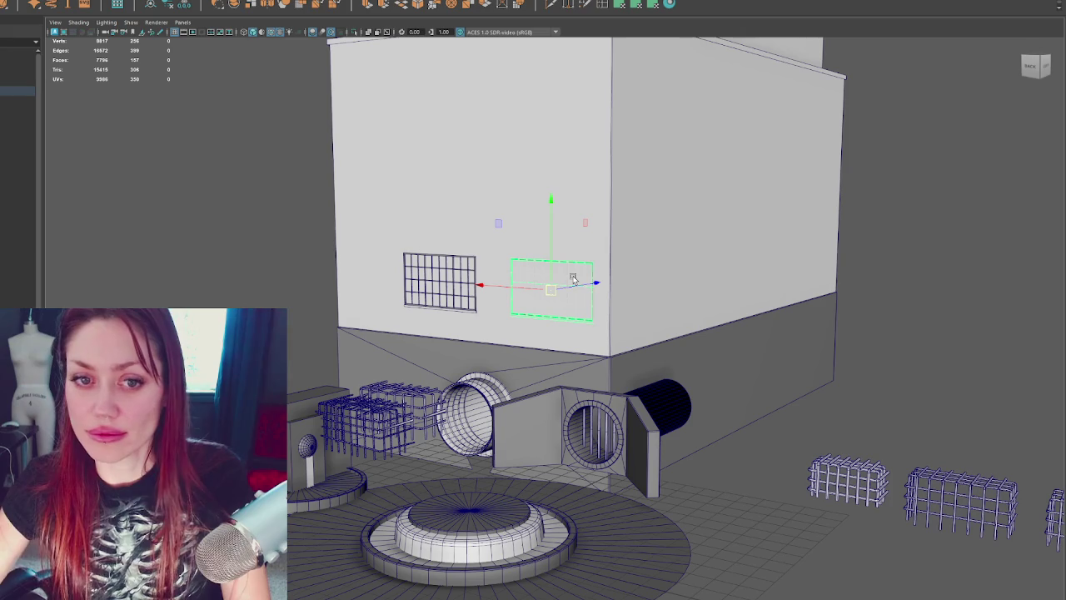
{"action": "left_click", "coordinate": [952, 281]}
{"action": "left_click", "coordinate": [533, 299]}
{"action": "key", "text": "f"}
{"action": "mouse_move", "coordinate": [494, 326]}
{"action": "left_mouse_down", "text": "alt"}
{"action": "mouse_move", "coordinate": [536, 314]}
{"action": "mouse_move", "coordinate": [500, 325]}
{"action": "mouse_move", "coordinate": [606, 329]}
{"action": "mouse_move", "coordinate": [534, 331]}
{"action": "mouse_move", "coordinate": [568, 328]}
{"action": "left_mouse_up", "text": "alt"}
{"action": "scroll", "coordinate": [534, 330], "scroll_direction": "down", "scroll_amount": 5}
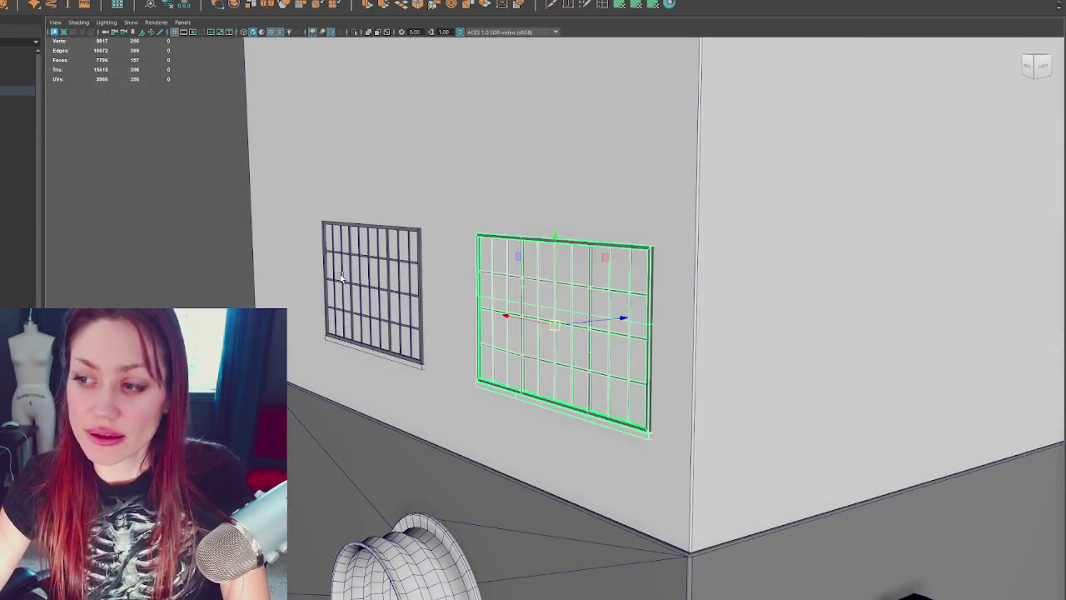
{"action": "scroll", "coordinate": [340, 277], "scroll_direction": "down", "scroll_amount": 4}
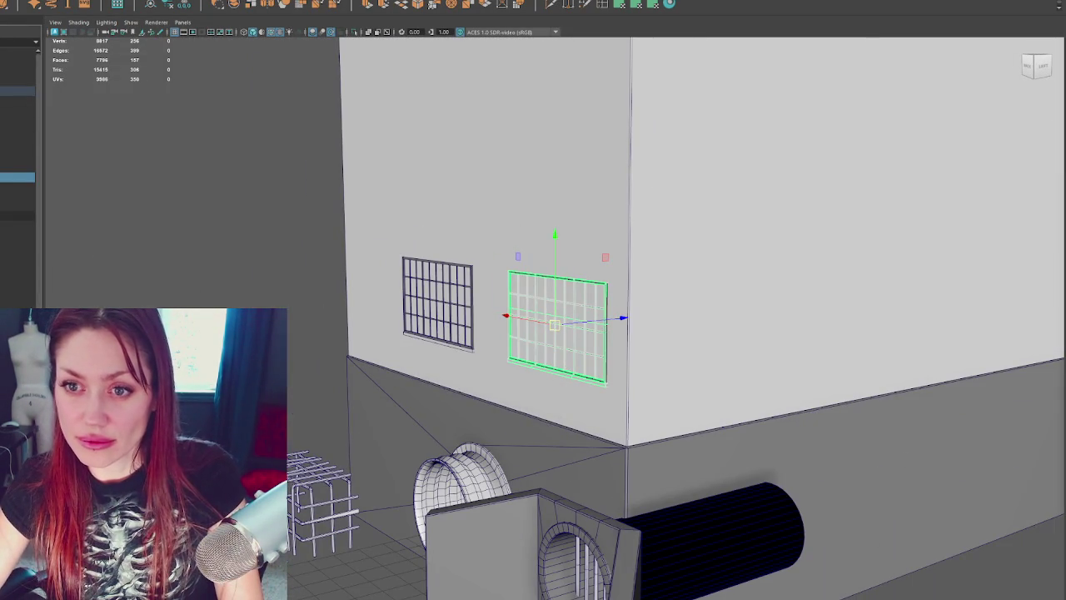
Step: Move the small flat plane sideways along X to the building's wall corner
{"action": "key", "text": "Down"}
{"action": "mouse_move", "coordinate": [235, 195]}
{"action": "left_mouse_down"}
{"action": "mouse_move", "coordinate": [738, 186]}
{"action": "mouse_move", "coordinate": [609, 185]}
{"action": "mouse_move", "coordinate": [700, 238]}
{"action": "left_mouse_up"}
{"action": "scroll", "coordinate": [719, 201], "scroll_direction": "up", "scroll_amount": 3}
{"action": "left_click_drag", "start_coordinate": [719, 201], "coordinate": [713, 213], "text": "alt"}
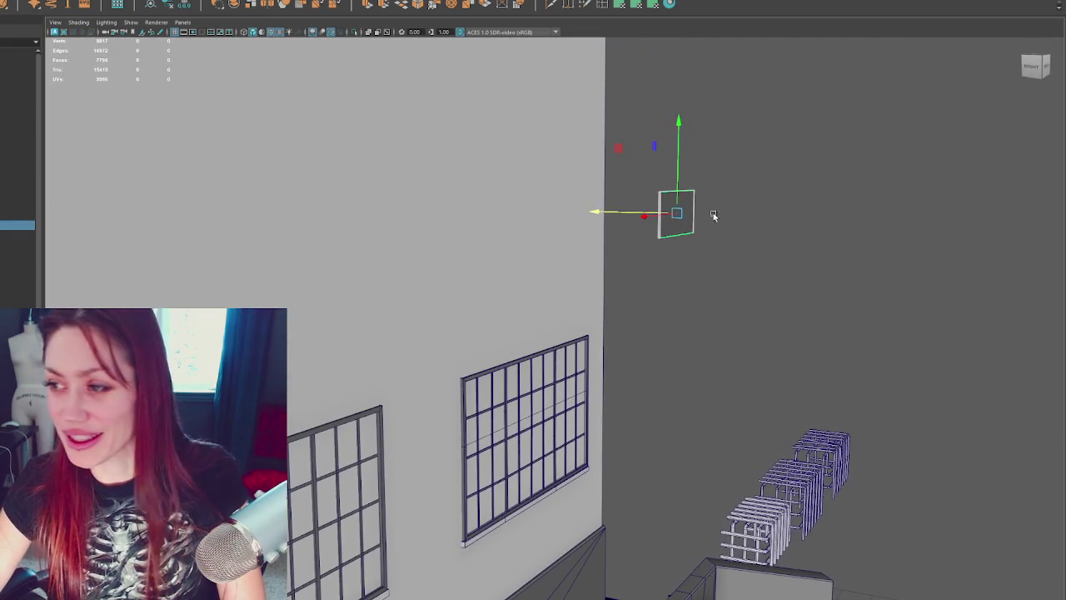
Step: Slide the plane left and down onto the second window frame on the wall
{"action": "left_click", "coordinate": [596, 212]}
{"action": "mouse_move", "coordinate": [624, 250]}
{"action": "middle_mouse_down"}
{"action": "mouse_move", "coordinate": [471, 263]}
{"action": "mouse_move", "coordinate": [410, 217]}
{"action": "middle_mouse_up"}
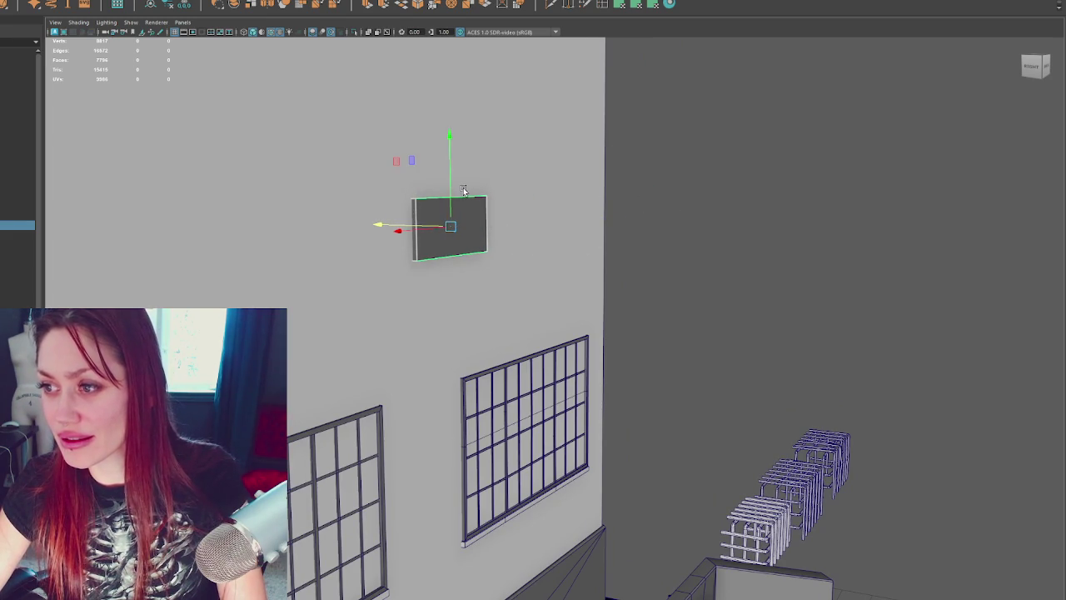
{"action": "left_click_drag", "start_coordinate": [451, 190], "coordinate": [433, 378]}
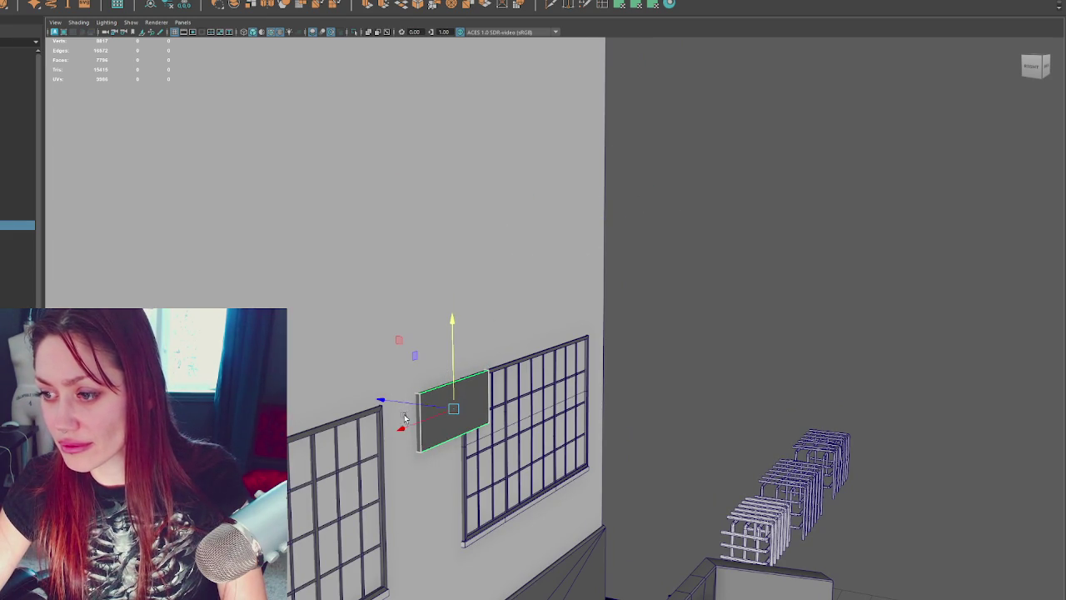
{"action": "left_click_drag", "start_coordinate": [405, 417], "coordinate": [436, 412]}
{"action": "key", "text": "f"}
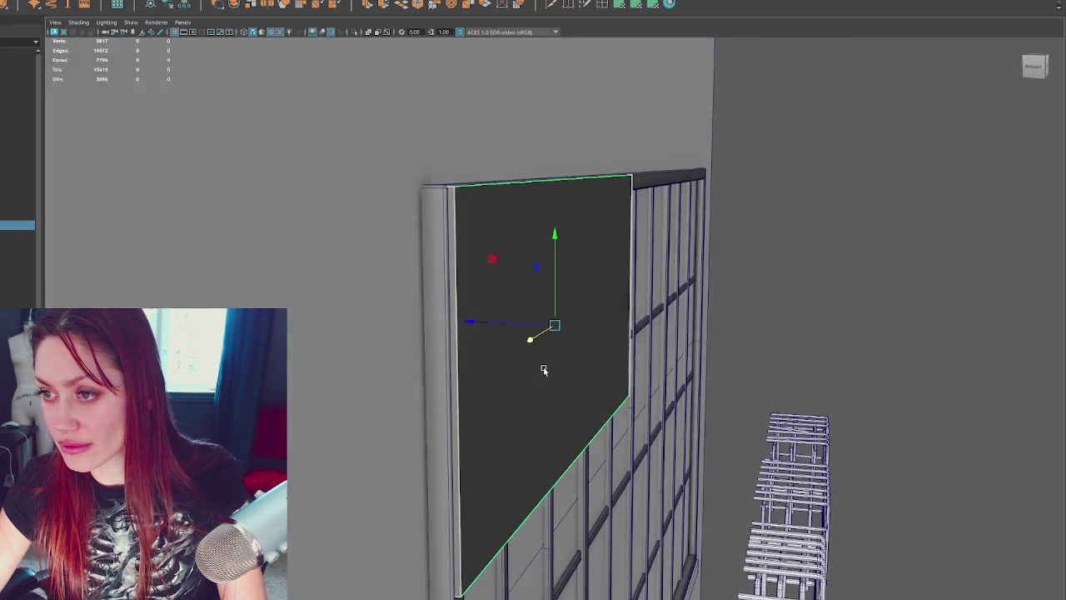
Step: Inset the panel's face with the extrude offset to leave a narrow border
{"action": "left_click", "coordinate": [530, 342]}
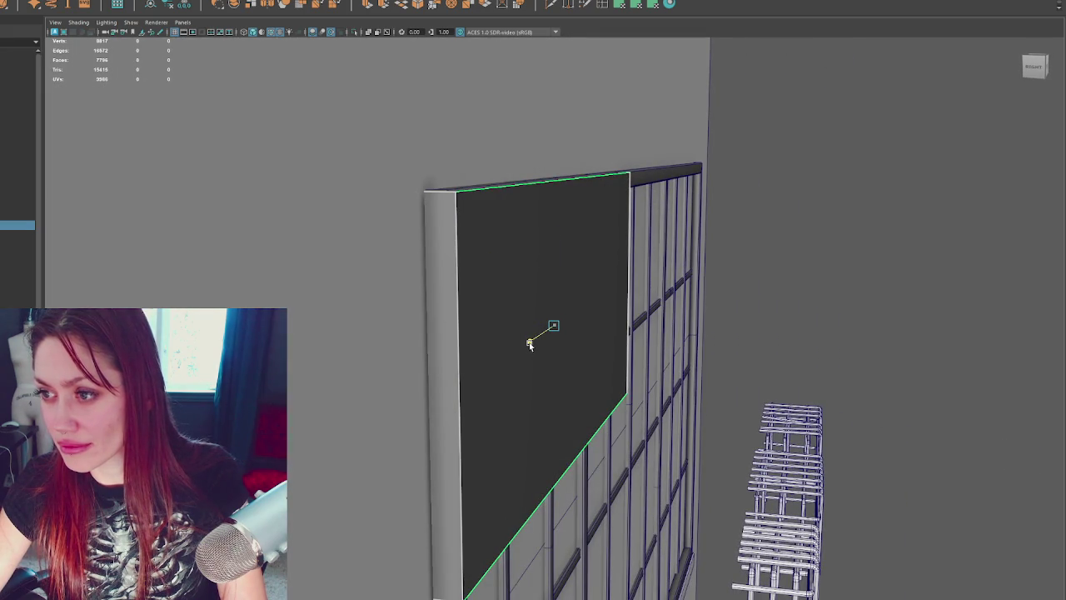
{"action": "left_click_drag", "start_coordinate": [515, 328], "coordinate": [513, 328]}
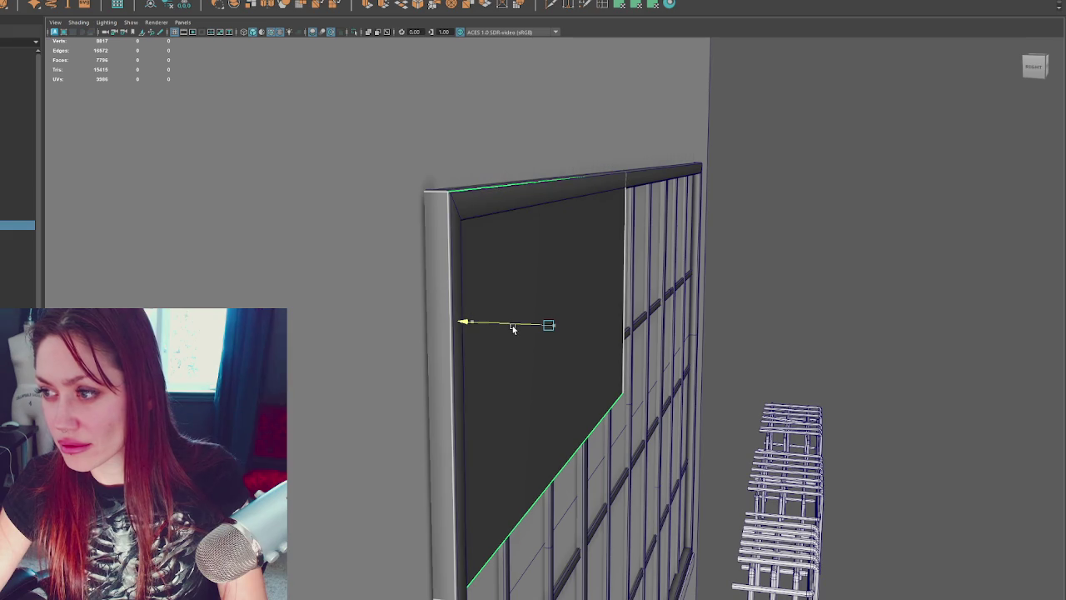
{"action": "mouse_move", "coordinate": [778, 224]}
{"action": "left_mouse_down", "text": "alt"}
{"action": "mouse_move", "coordinate": [766, 242]}
{"action": "mouse_move", "coordinate": [451, 224]}
{"action": "left_mouse_up", "text": "alt"}
{"action": "double_click", "coordinate": [541, 181]}
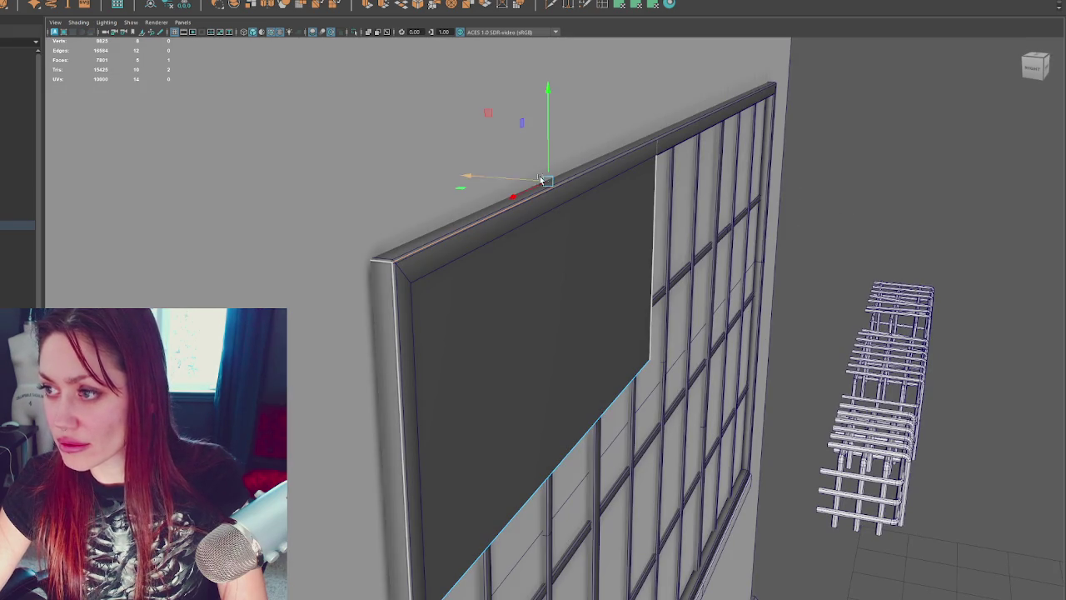
Step: Drag the panel's top, bottom and left edge loops out to the window frame
{"action": "mouse_move", "coordinate": [547, 168]}
{"action": "left_mouse_down"}
{"action": "mouse_move", "coordinate": [547, 157]}
{"action": "mouse_move", "coordinate": [690, 234]}
{"action": "mouse_move", "coordinate": [601, 103]}
{"action": "mouse_move", "coordinate": [499, 333]}
{"action": "left_mouse_up"}
{"action": "double_click", "coordinate": [500, 346]}
{"action": "left_click_drag", "start_coordinate": [500, 287], "coordinate": [468, 557]}
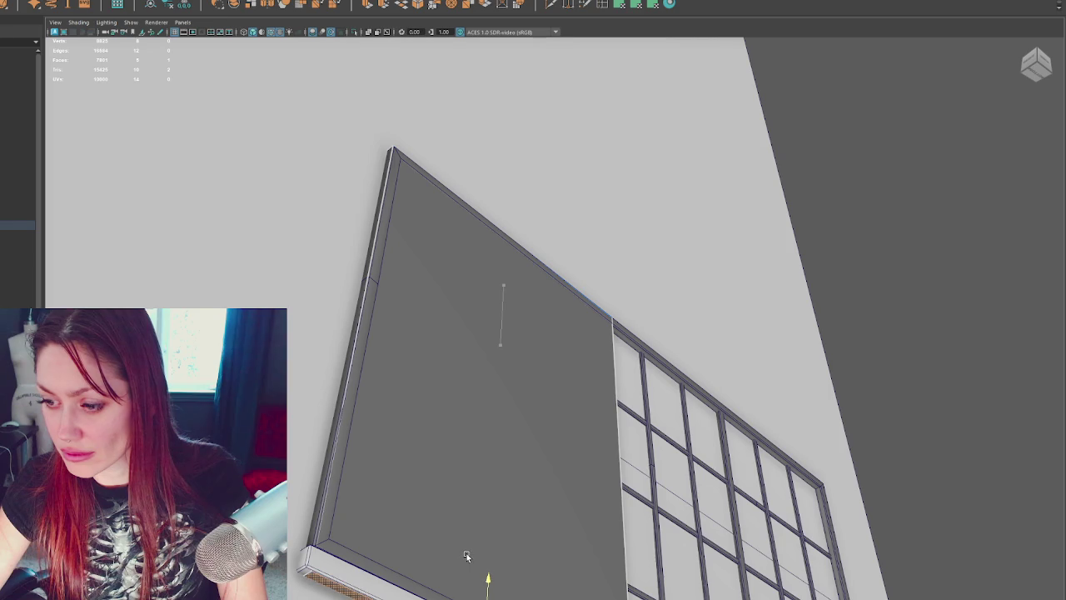
{"action": "double_click", "coordinate": [352, 394]}
{"action": "left_click_drag", "start_coordinate": [354, 404], "coordinate": [305, 280], "text": "alt"}
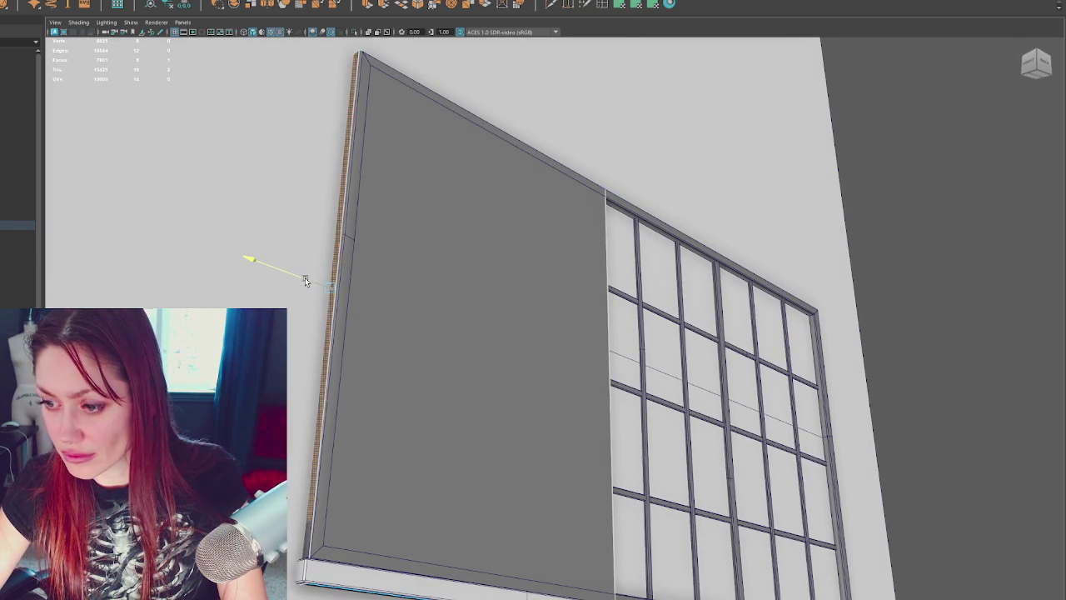
Step: Stretch the panel's right edge across the window frame and check the corner up close
{"action": "mouse_move", "coordinate": [574, 364]}
{"action": "left_mouse_down", "text": "alt"}
{"action": "mouse_move", "coordinate": [495, 254]}
{"action": "mouse_move", "coordinate": [528, 283]}
{"action": "left_mouse_up", "text": "alt"}
{"action": "scroll", "coordinate": [622, 260], "scroll_direction": "down", "scroll_amount": 3}
{"action": "left_click_drag", "start_coordinate": [623, 260], "coordinate": [541, 242], "text": "alt"}
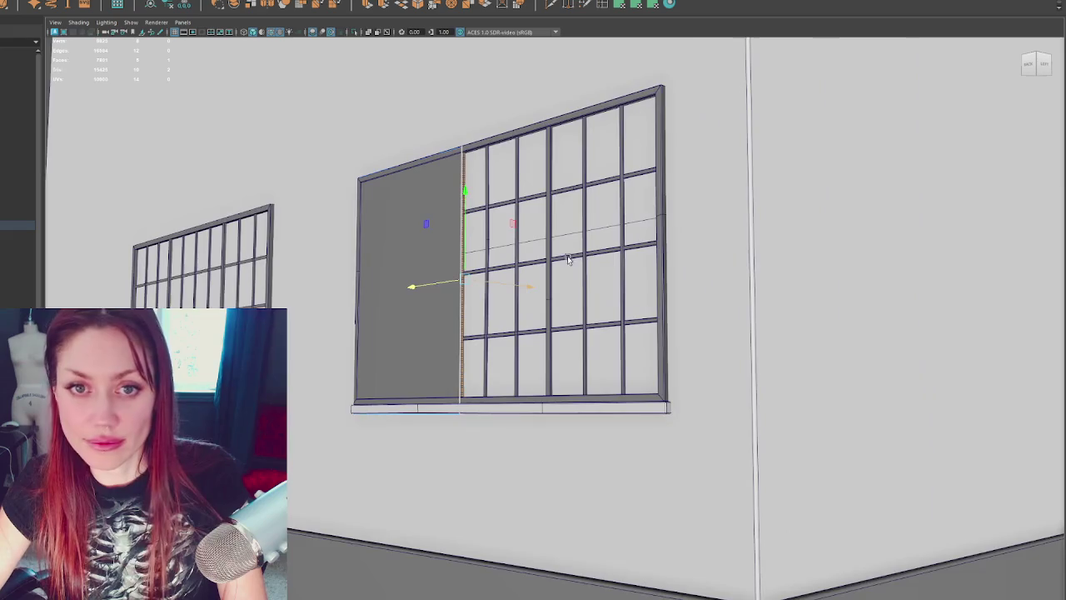
{"action": "scroll", "coordinate": [542, 230], "scroll_direction": "up", "scroll_amount": 3}
{"action": "scroll", "coordinate": [533, 223], "scroll_direction": "up", "scroll_amount": 1}
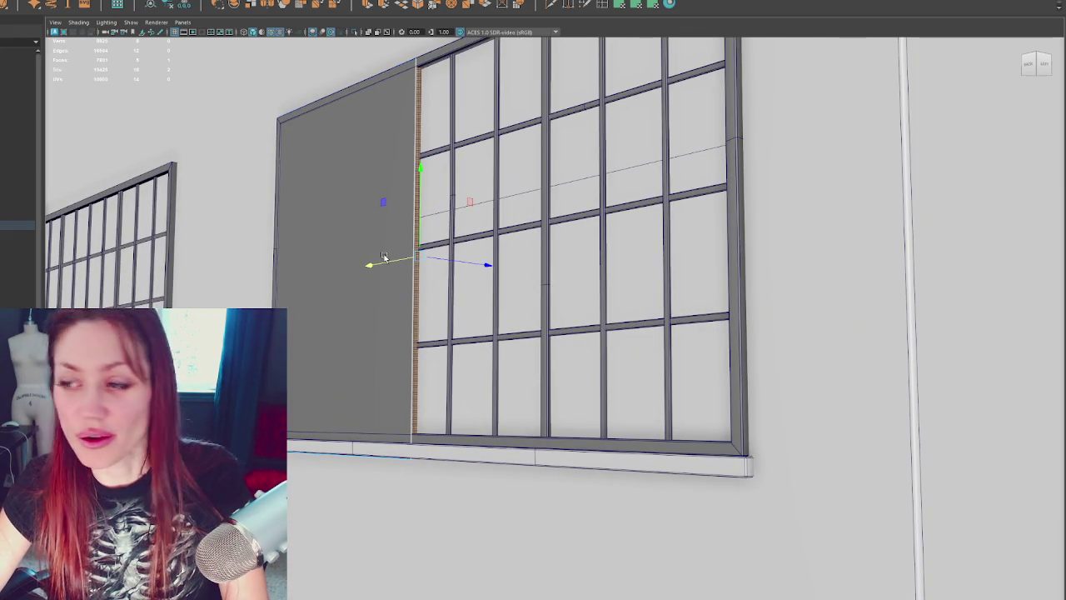
{"action": "mouse_move", "coordinate": [398, 258]}
{"action": "left_mouse_down", "text": "alt"}
{"action": "mouse_move", "coordinate": [747, 253]}
{"action": "mouse_move", "coordinate": [712, 258]}
{"action": "left_mouse_up", "text": "alt"}
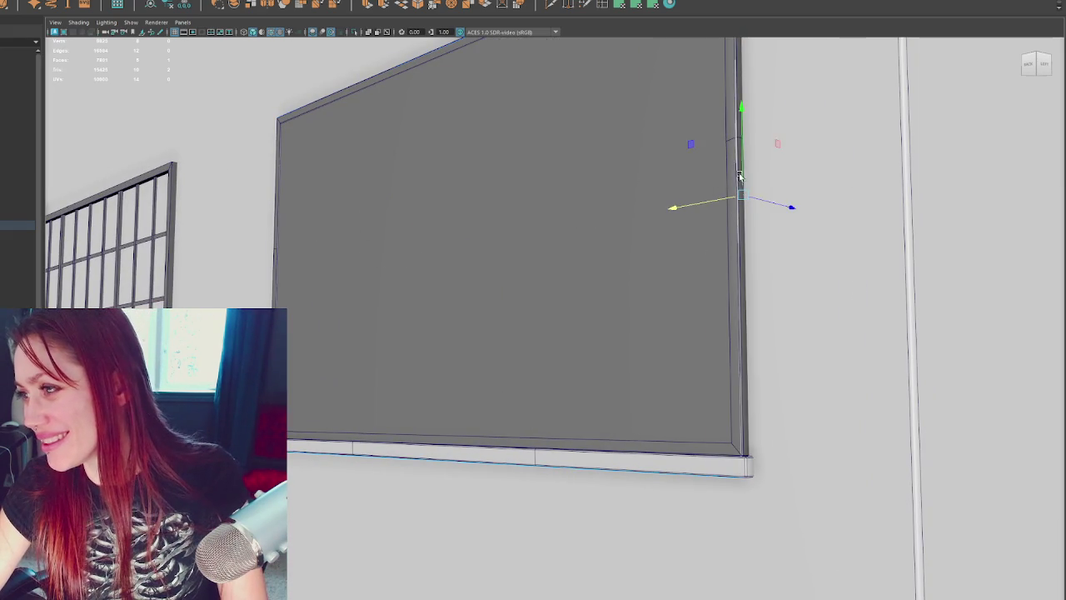
{"action": "scroll", "coordinate": [612, 305], "scroll_direction": "up", "scroll_amount": 3}
{"action": "left_click_drag", "start_coordinate": [612, 305], "coordinate": [552, 374], "text": "alt"}
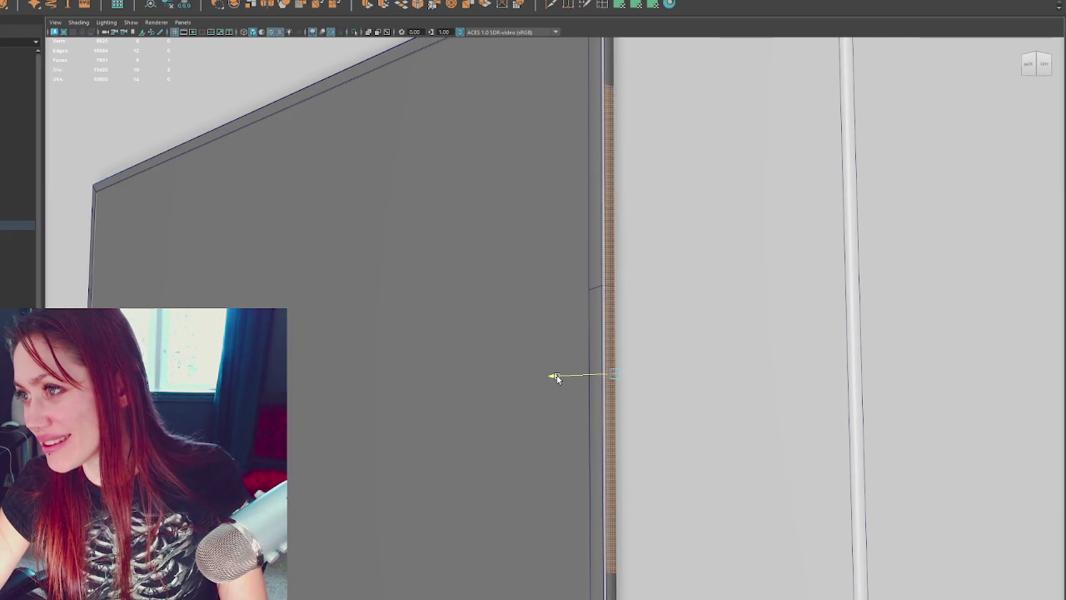
{"action": "scroll", "coordinate": [559, 369], "scroll_direction": "down", "scroll_amount": 3}
{"action": "left_click_drag", "start_coordinate": [588, 359], "coordinate": [609, 376], "text": "alt"}
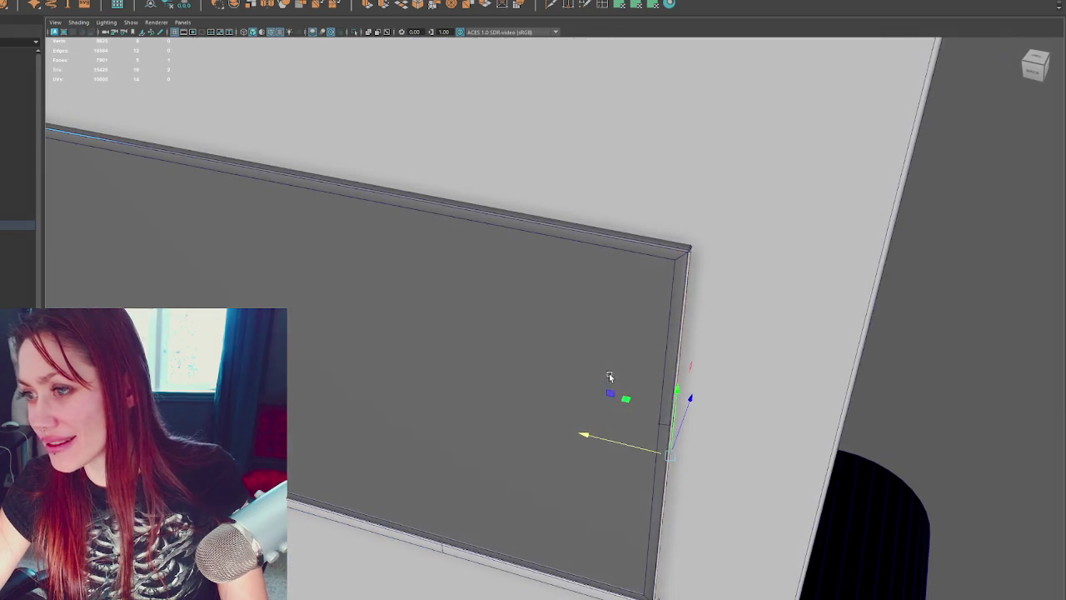
{"action": "left_click", "coordinate": [256, 164]}
{"action": "mouse_move", "coordinate": [261, 143]}
{"action": "left_mouse_down", "text": "alt"}
{"action": "mouse_move", "coordinate": [426, 234]}
{"action": "mouse_move", "coordinate": [484, 250]}
{"action": "mouse_move", "coordinate": [524, 411]}
{"action": "left_mouse_up", "text": "alt"}
Step: Push the panel back along its depth into the right window opening
{"action": "left_click", "coordinate": [533, 375]}
{"action": "key", "text": "f"}
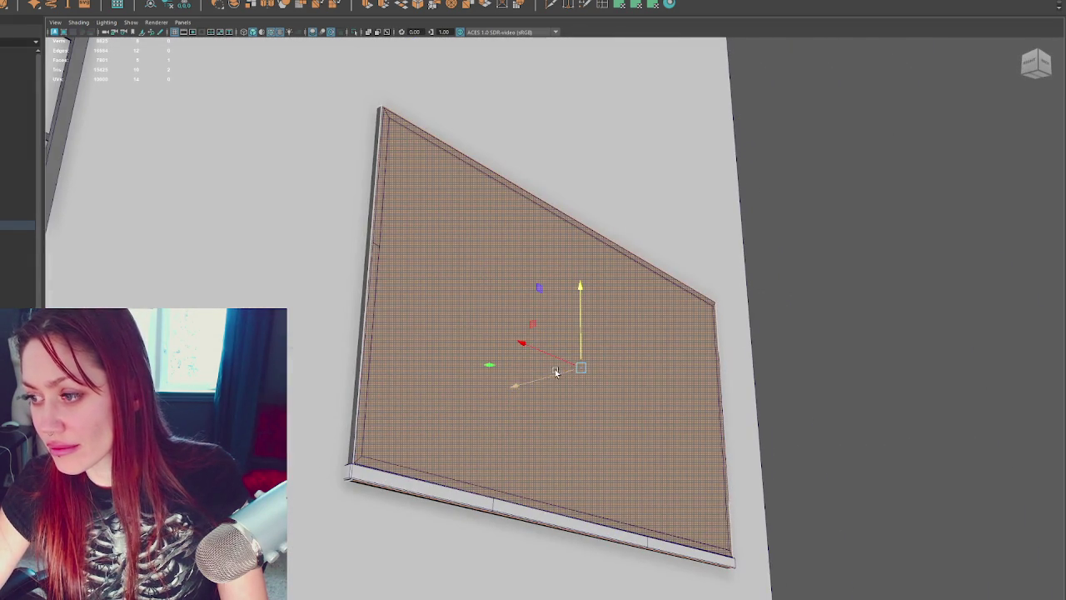
{"action": "mouse_move", "coordinate": [556, 373]}
{"action": "left_mouse_down"}
{"action": "mouse_move", "coordinate": [847, 205]}
{"action": "mouse_move", "coordinate": [791, 222]}
{"action": "mouse_move", "coordinate": [775, 312]}
{"action": "left_mouse_up"}
{"action": "key", "text": "F8"}
{"action": "key", "text": "F11"}
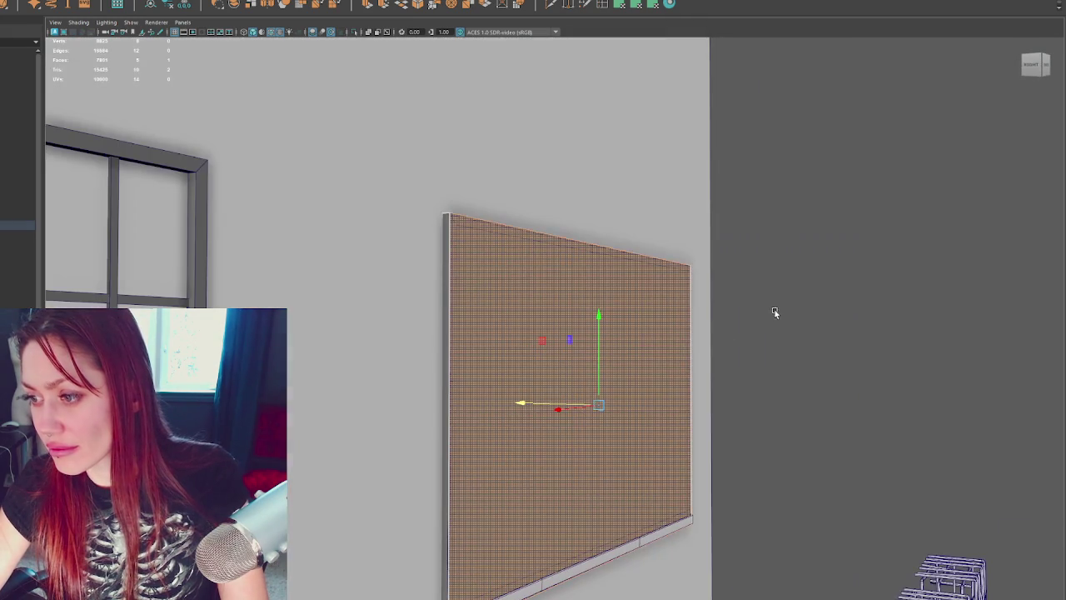
{"action": "middle_click_drag", "start_coordinate": [775, 312], "coordinate": [774, 298]}
{"action": "mouse_move", "coordinate": [774, 297]}
{"action": "left_mouse_down", "text": "alt"}
{"action": "mouse_move", "coordinate": [675, 277]}
{"action": "mouse_move", "coordinate": [550, 274]}
{"action": "left_mouse_up", "text": "alt"}
Step: Convert the panel selection to faces, dismiss the popup and undo the change
{"action": "left_click", "coordinate": [675, 277]}
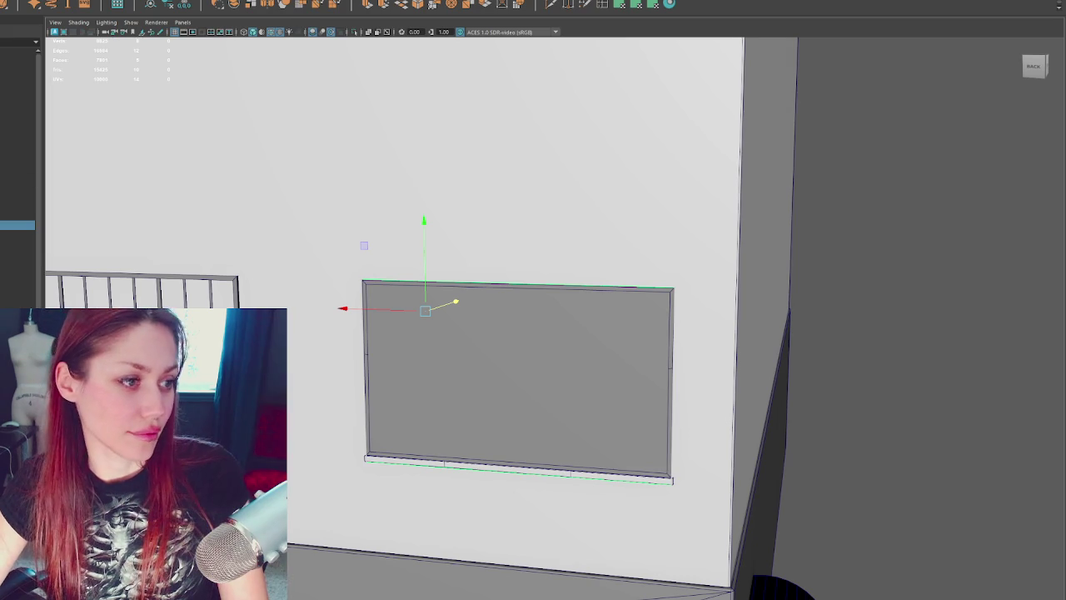
{"action": "key", "text": "ctrl+F11"}
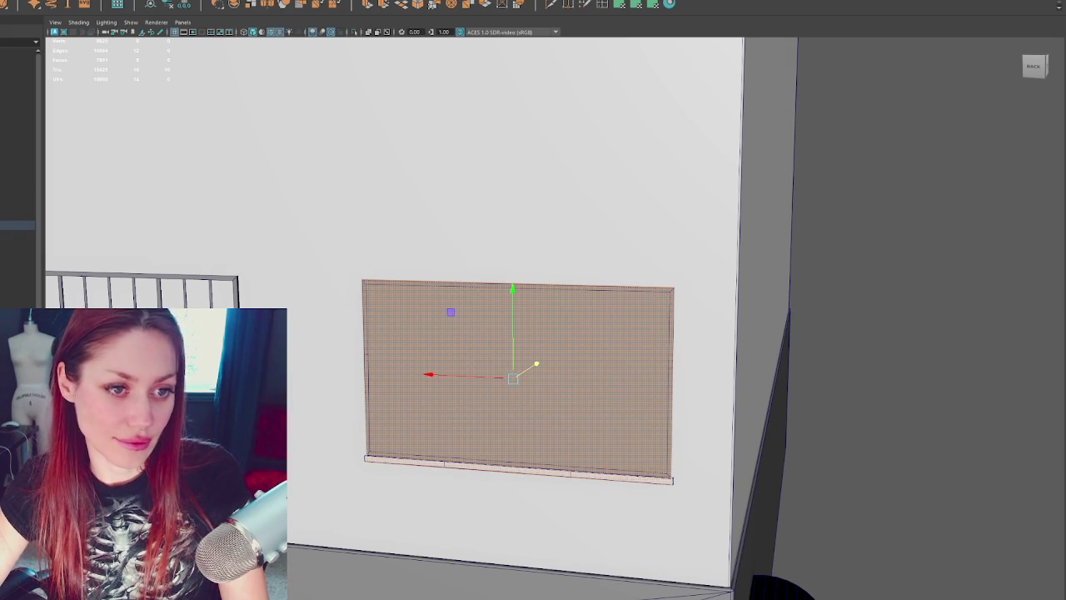
{"action": "left_click", "coordinate": [404, 307]}
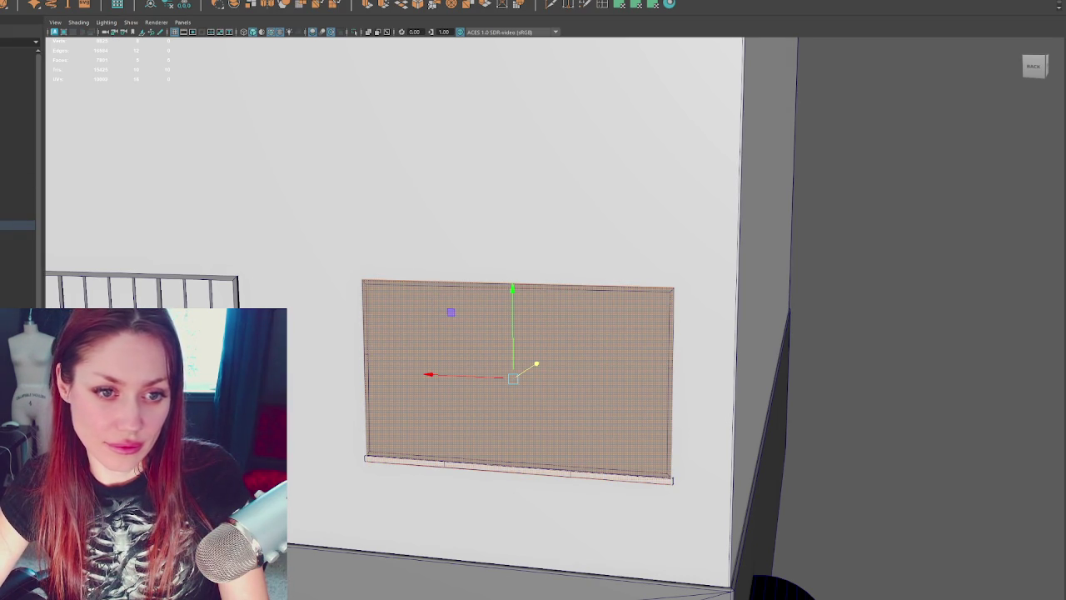
{"action": "key", "text": "ctrl+z"}
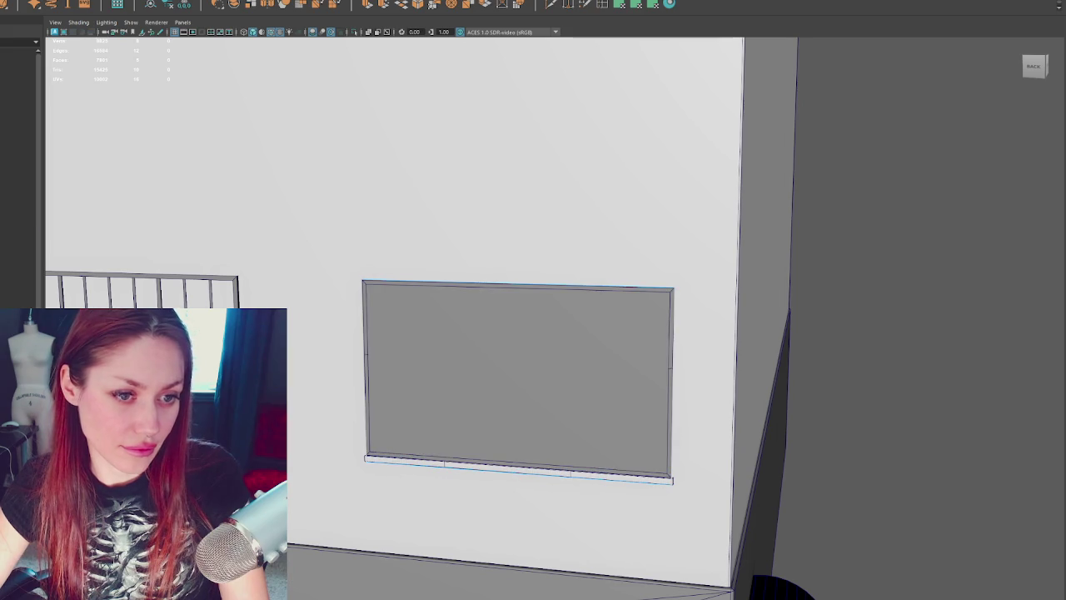
{"action": "key", "text": "shift+z"}
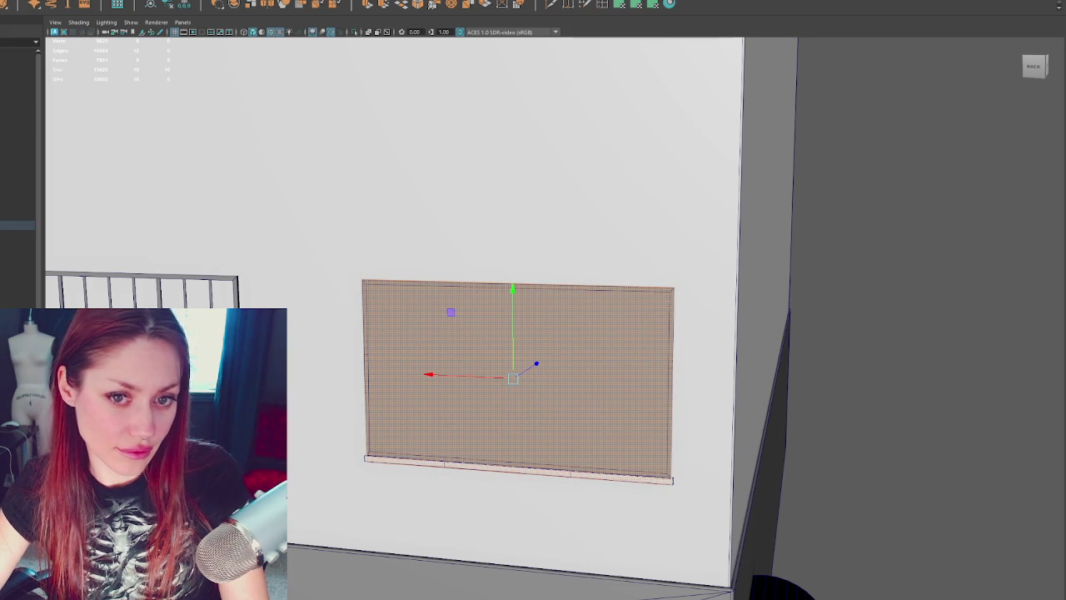
{"action": "key", "text": "ctrl+z"}
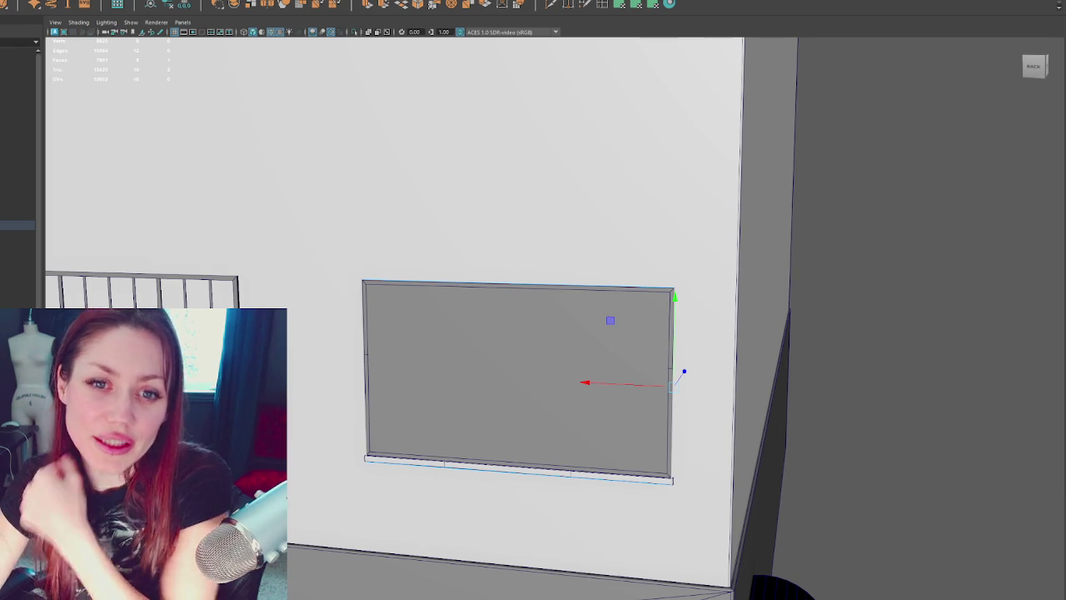
Step: Check the panel's fit in wireframe, return to shaded, and select all its faces
{"action": "scroll", "coordinate": [407, 332], "scroll_direction": "up", "scroll_amount": 1}
{"action": "scroll", "coordinate": [500, 275], "scroll_direction": "down", "scroll_amount": 2}
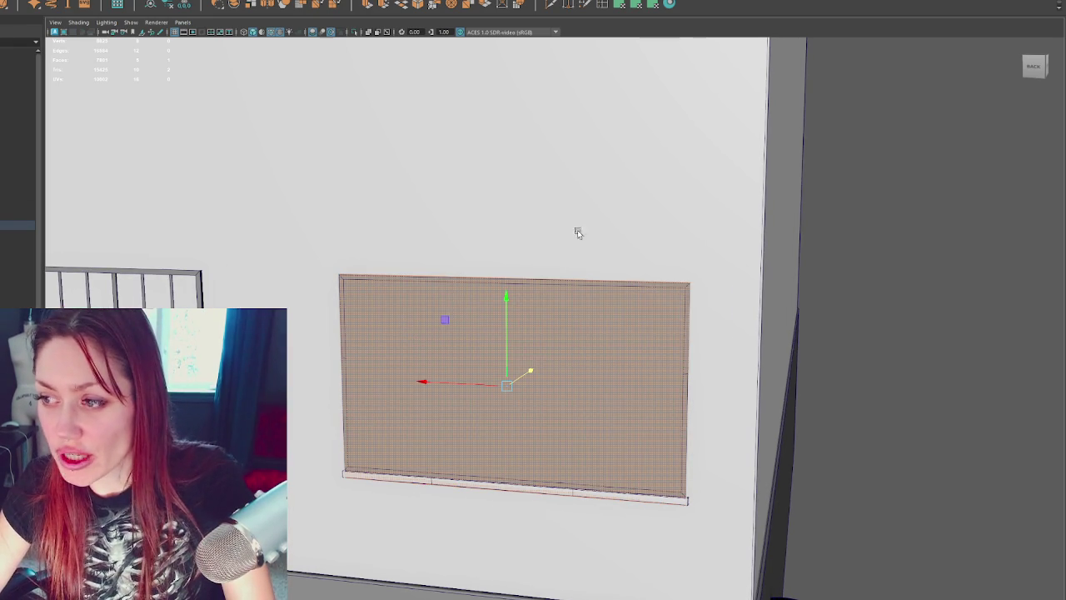
{"action": "left_click", "coordinate": [832, 83]}
{"action": "scroll", "coordinate": [788, 219], "scroll_direction": "up", "scroll_amount": 2}
{"action": "scroll", "coordinate": [744, 123], "scroll_direction": "up", "scroll_amount": 1}
{"action": "mouse_move", "coordinate": [744, 123]}
{"action": "left_mouse_down", "text": "alt"}
{"action": "mouse_move", "coordinate": [500, 208]}
{"action": "mouse_move", "coordinate": [642, 212]}
{"action": "left_mouse_up", "text": "alt"}
{"action": "left_click", "coordinate": [508, 208]}
{"action": "key", "text": "4"}
{"action": "key", "text": "5"}
{"action": "scroll", "coordinate": [646, 207], "scroll_direction": "down", "scroll_amount": 3}
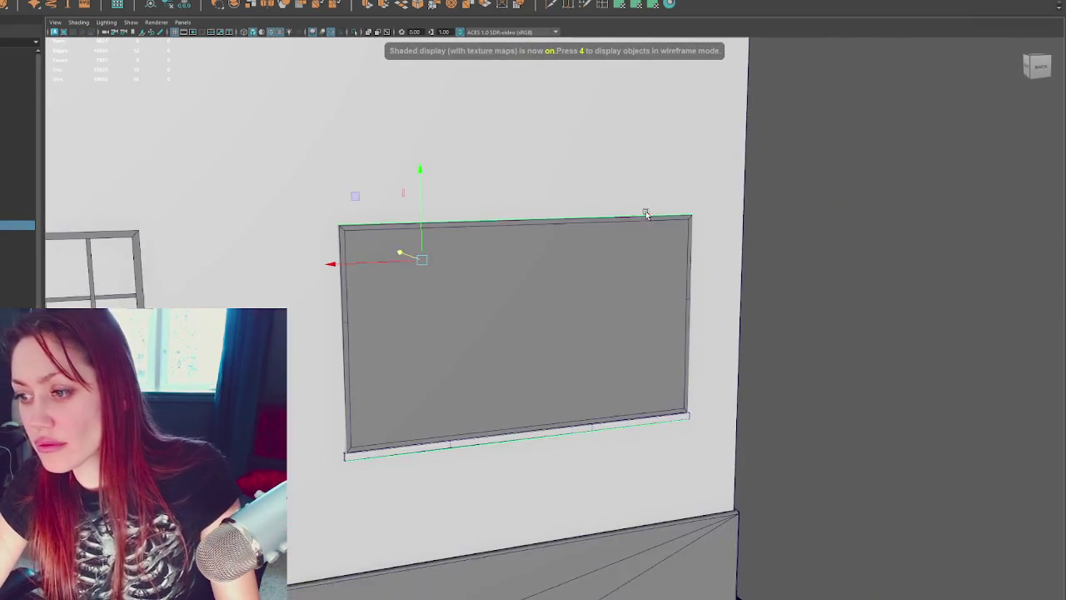
{"action": "scroll", "coordinate": [646, 206], "scroll_direction": "down", "scroll_amount": 2}
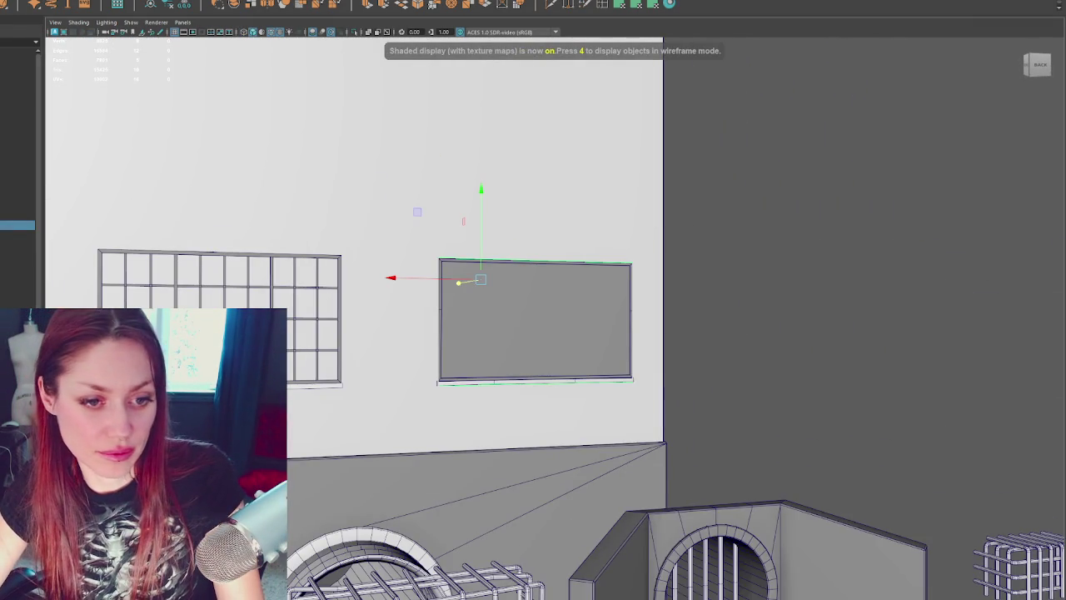
{"action": "key", "text": "ctrl+F11"}
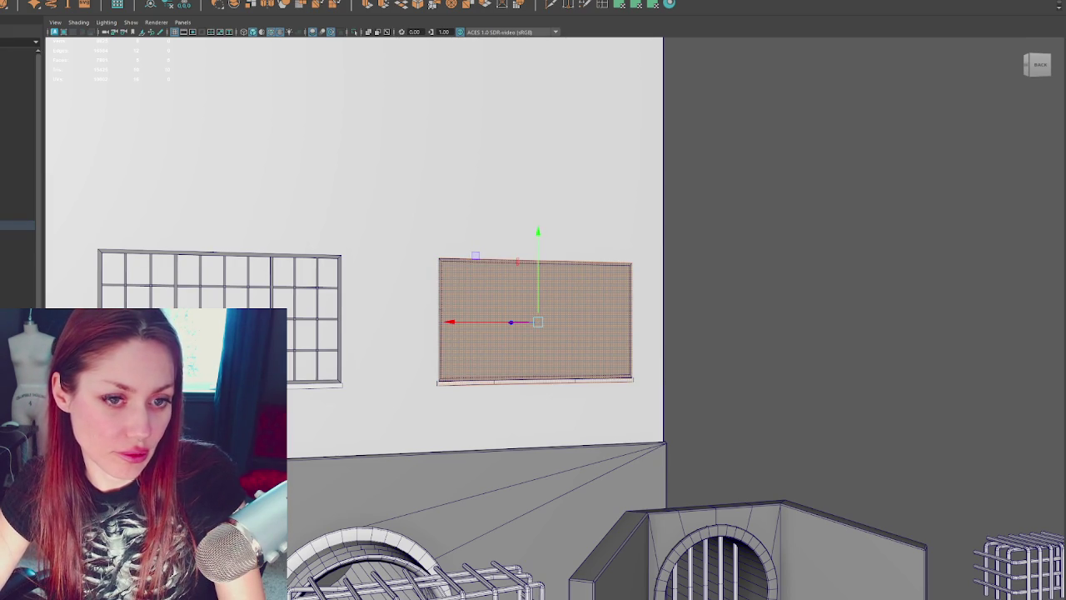
Step: Select the glass panel's face from its right edge, adjust it with scale and move, then deselect
{"action": "left_click", "coordinate": [440, 322]}
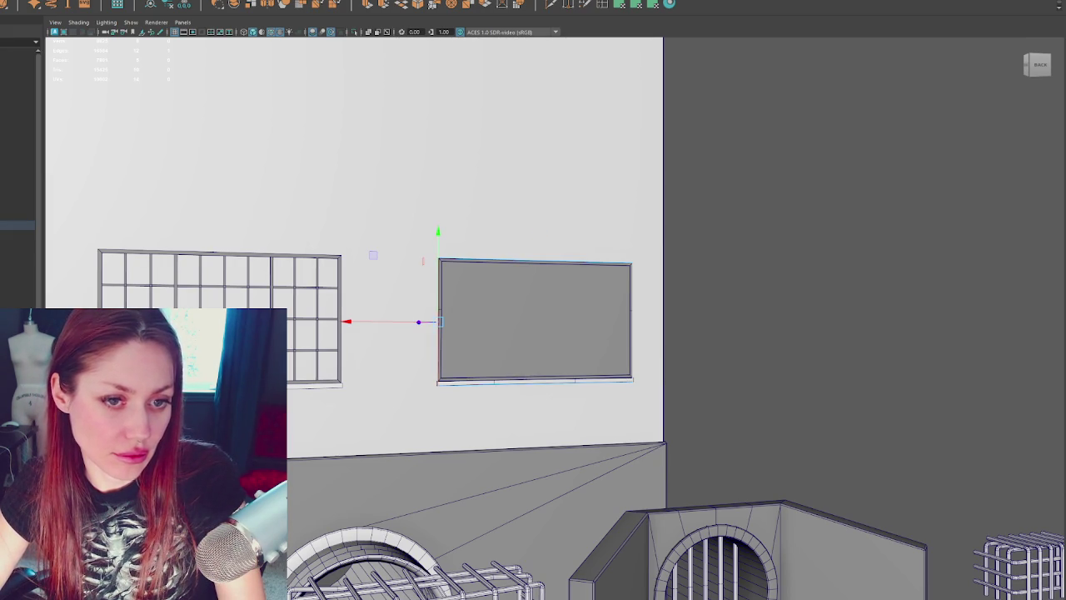
{"action": "left_click", "coordinate": [630, 322]}
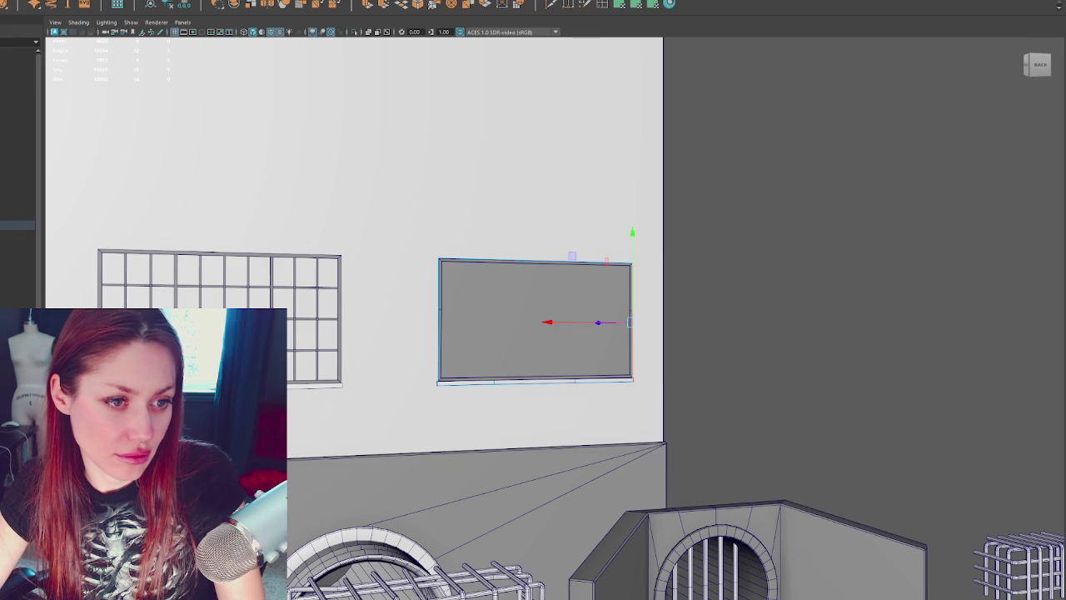
{"action": "key", "text": "ctrl+F11"}
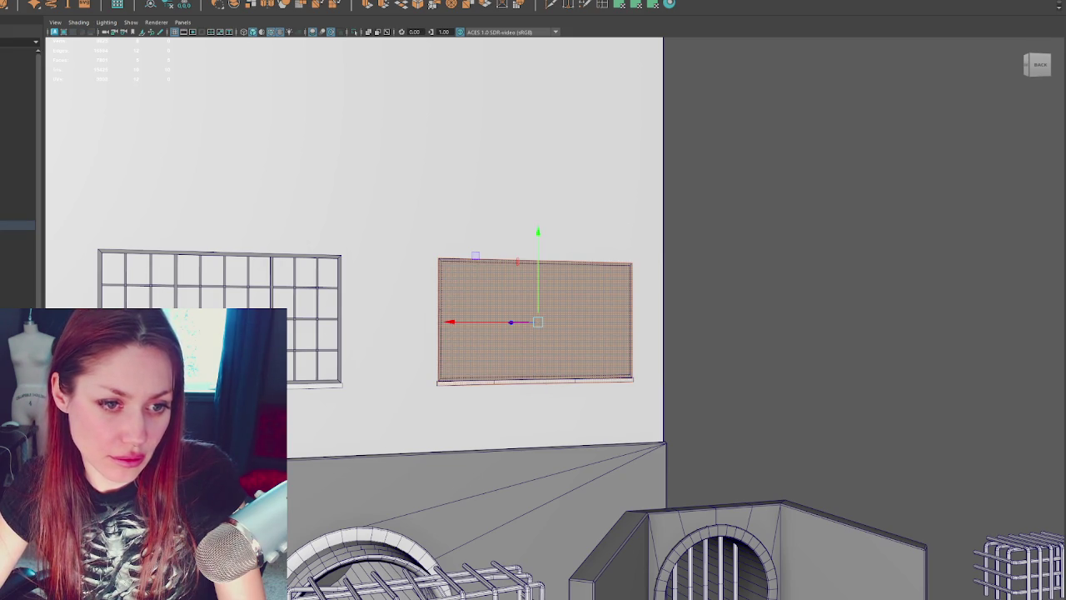
{"action": "key", "text": "r"}
{"action": "key", "text": "w"}
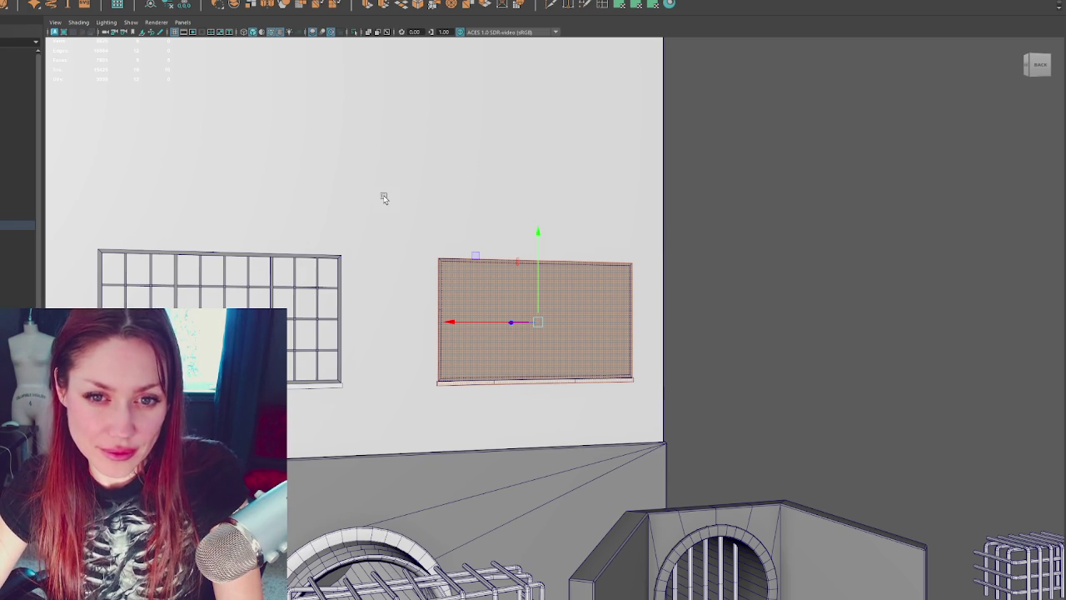
{"action": "left_click", "coordinate": [169, 467]}
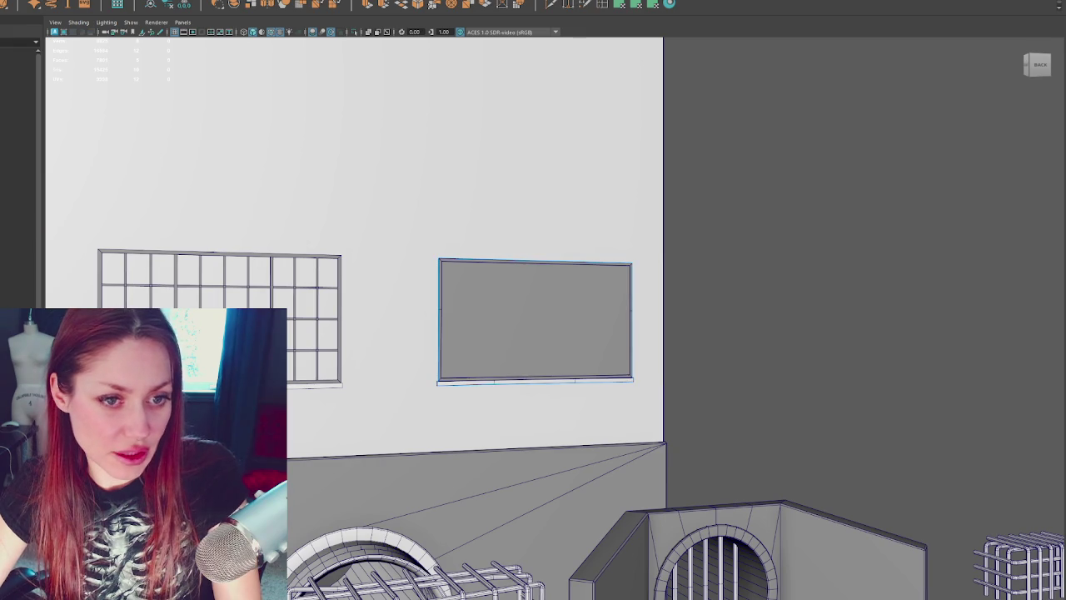
{"action": "key", "text": "F8"}
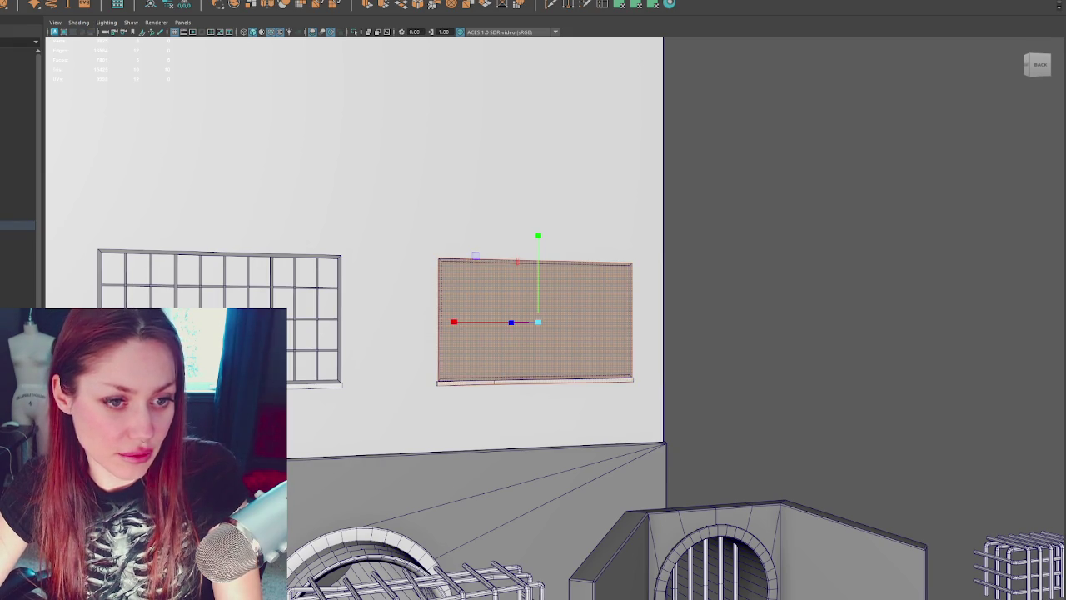
{"action": "key", "text": "w"}
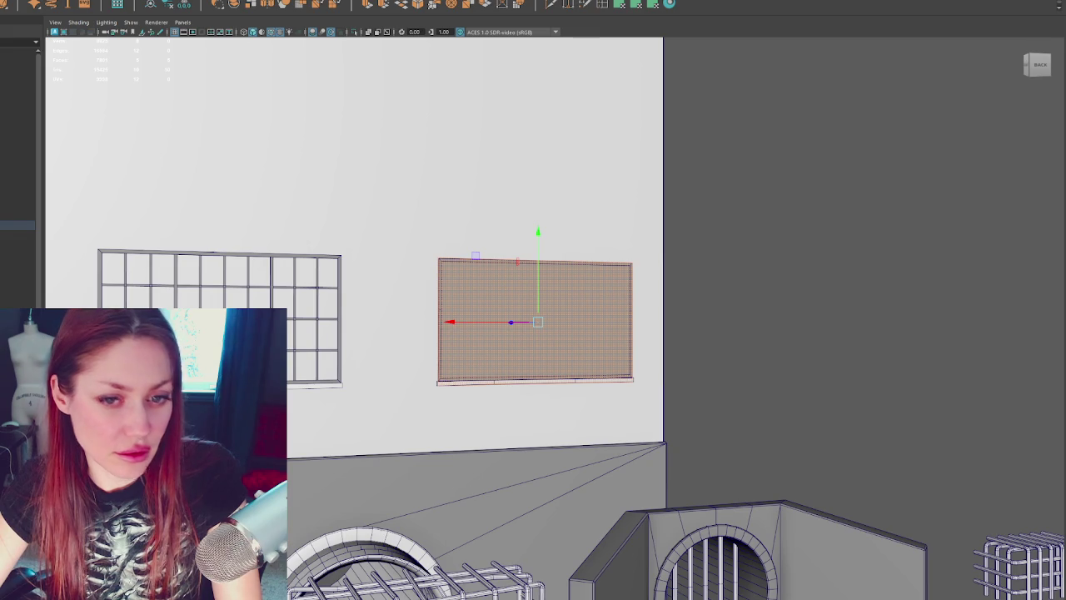
{"action": "left_click", "coordinate": [419, 154]}
{"action": "right_click_drag", "start_coordinate": [419, 154], "coordinate": [434, 317]}
{"action": "left_click", "coordinate": [434, 316]}
{"action": "left_click", "coordinate": [151, 4]}
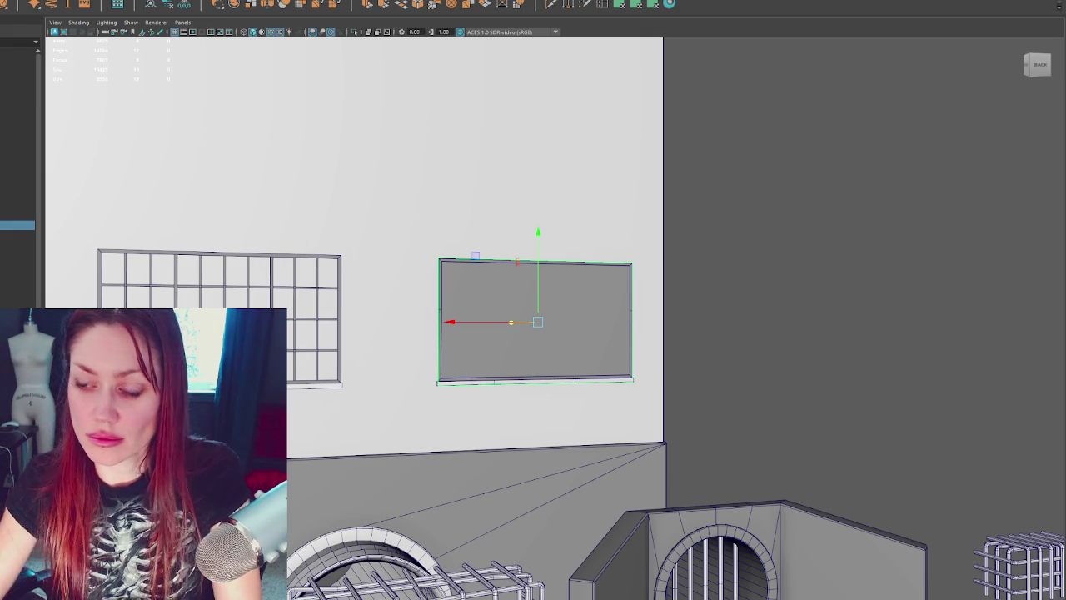
{"action": "left_click", "coordinate": [442, 358]}
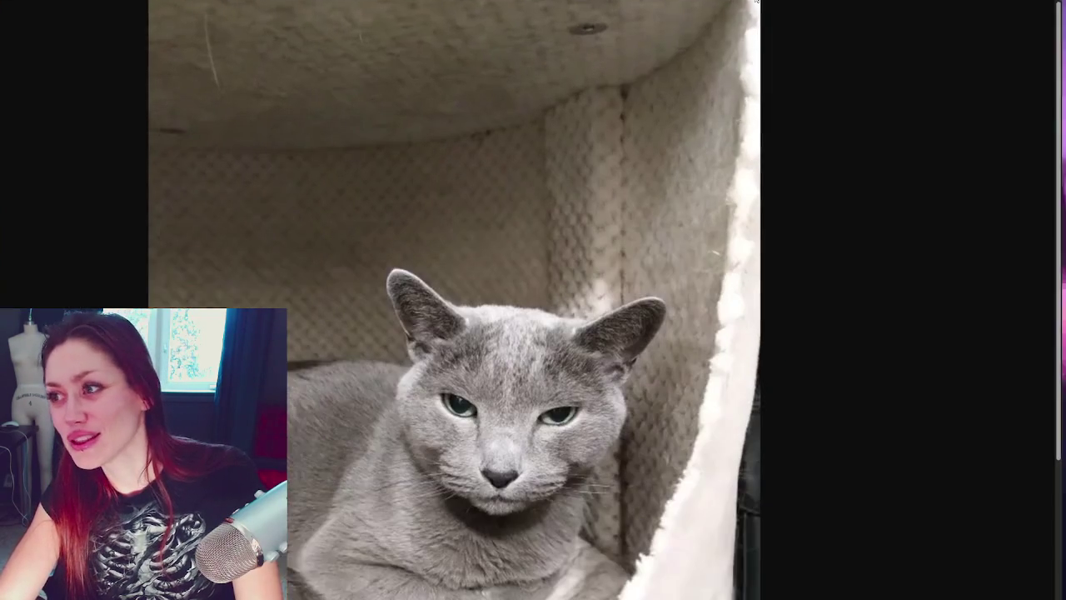
Step: Scroll the photo feed down from the grey cat photo to the potted pineapple plant
{"action": "scroll", "coordinate": [747, 114], "scroll_direction": "down", "scroll_amount": 3}
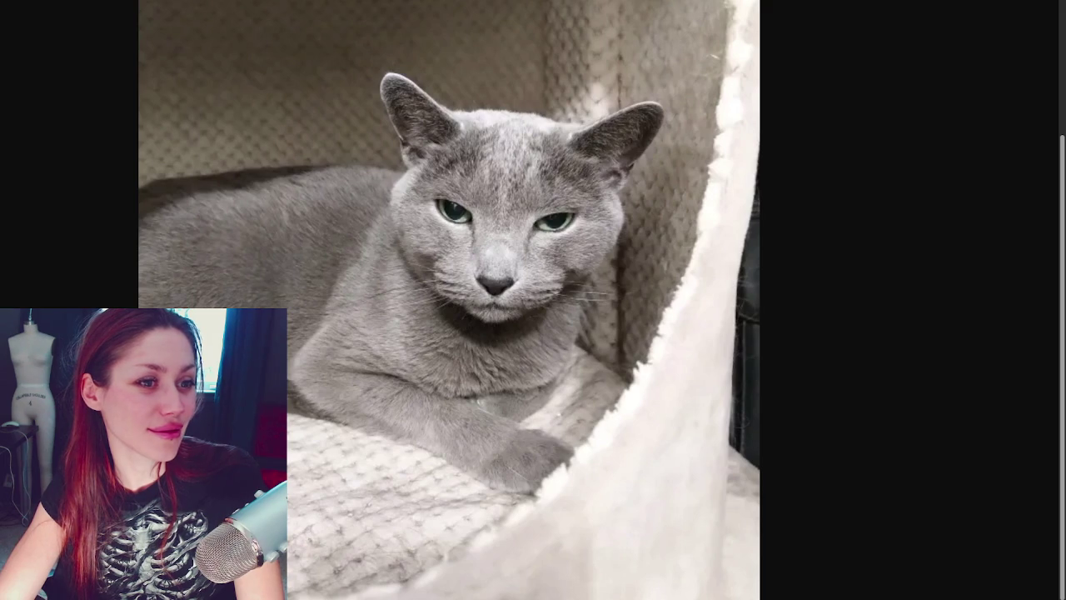
{"action": "scroll", "coordinate": [528, 214], "scroll_direction": "down", "scroll_amount": 5}
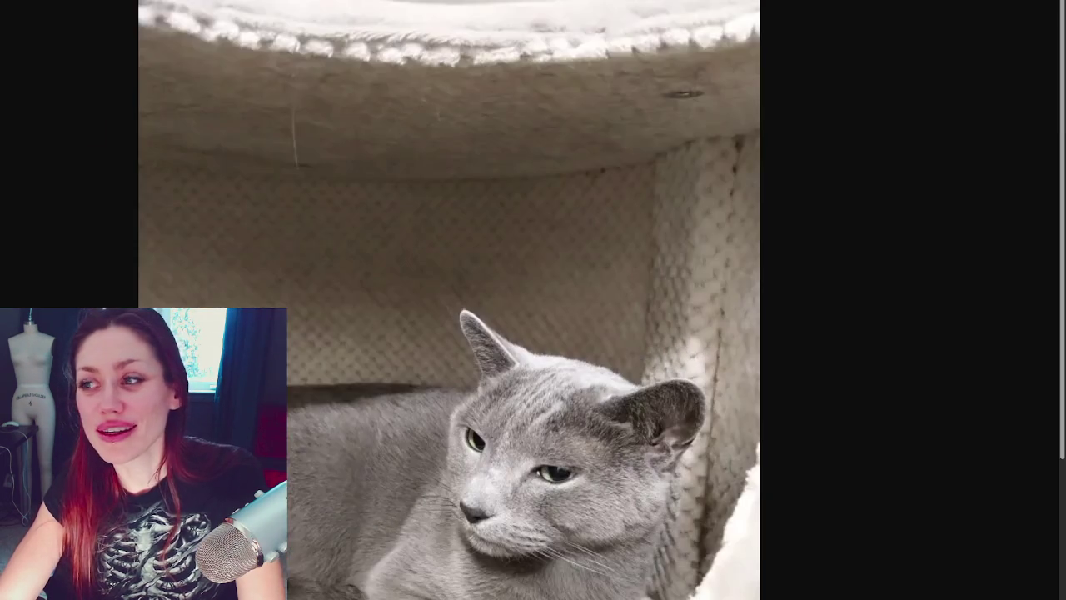
{"action": "scroll", "coordinate": [528, 214], "scroll_direction": "down", "scroll_amount": 3}
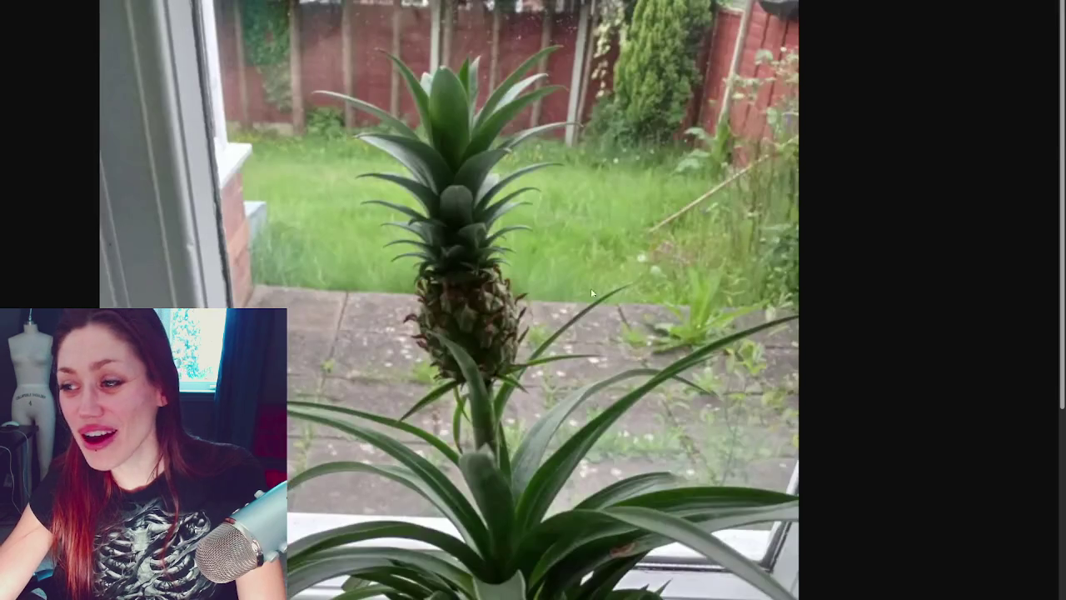
Step: Scroll past the pineapple and spider plant photos to the ferns and purple orchids photo
{"action": "scroll", "coordinate": [592, 292], "scroll_direction": "down", "scroll_amount": 3}
{"action": "scroll", "coordinate": [666, 257], "scroll_direction": "up", "scroll_amount": 2}
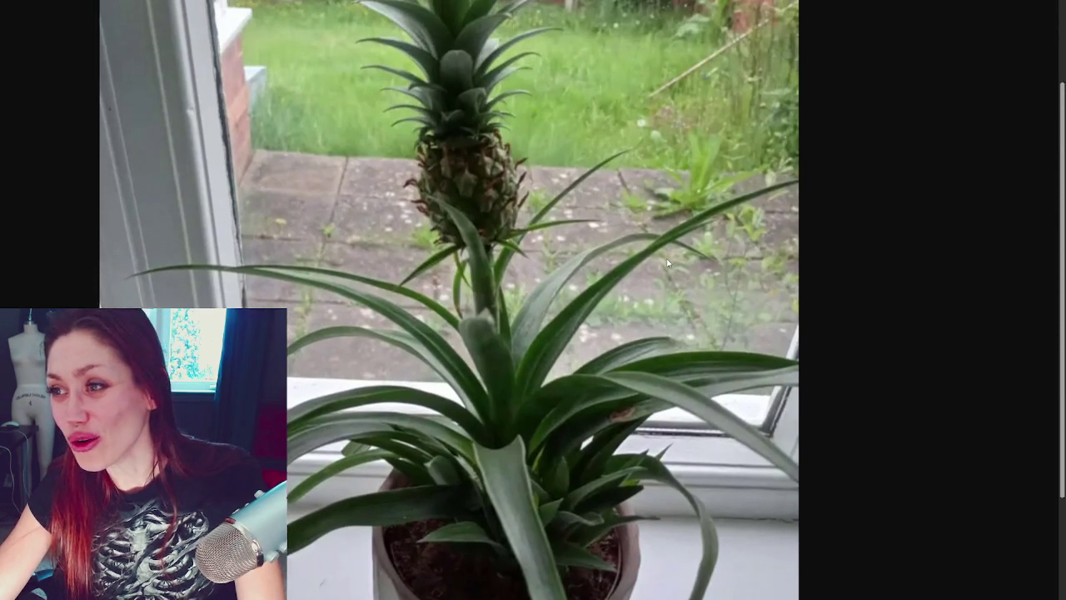
{"action": "scroll", "coordinate": [444, 223], "scroll_direction": "up", "scroll_amount": 2}
{"action": "scroll", "coordinate": [444, 223], "scroll_direction": "down", "scroll_amount": 3}
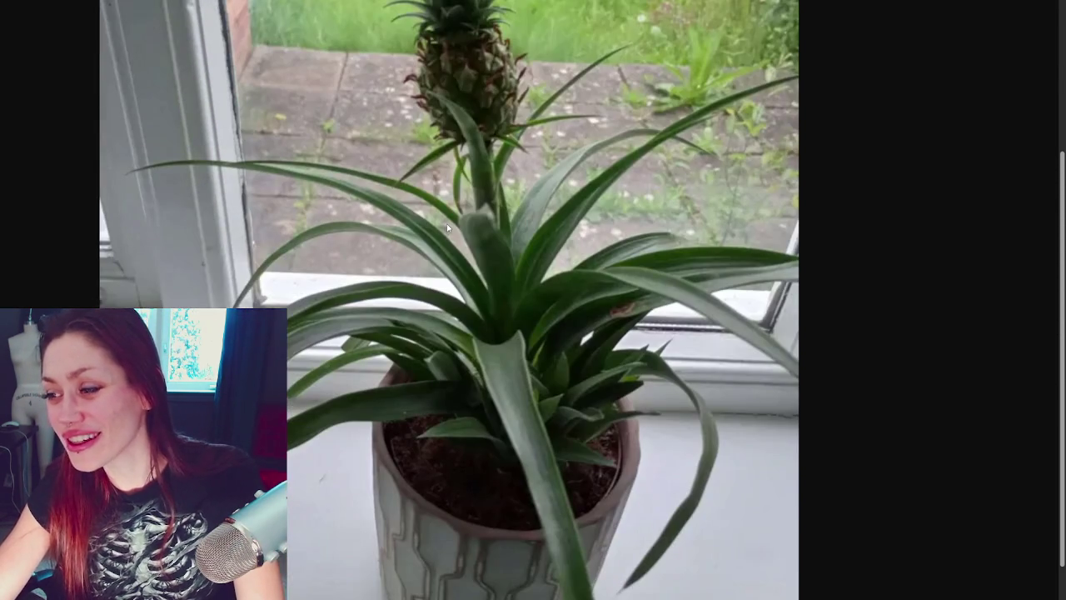
{"action": "scroll", "coordinate": [447, 226], "scroll_direction": "up", "scroll_amount": 1}
{"action": "scroll", "coordinate": [469, 235], "scroll_direction": "up", "scroll_amount": 2}
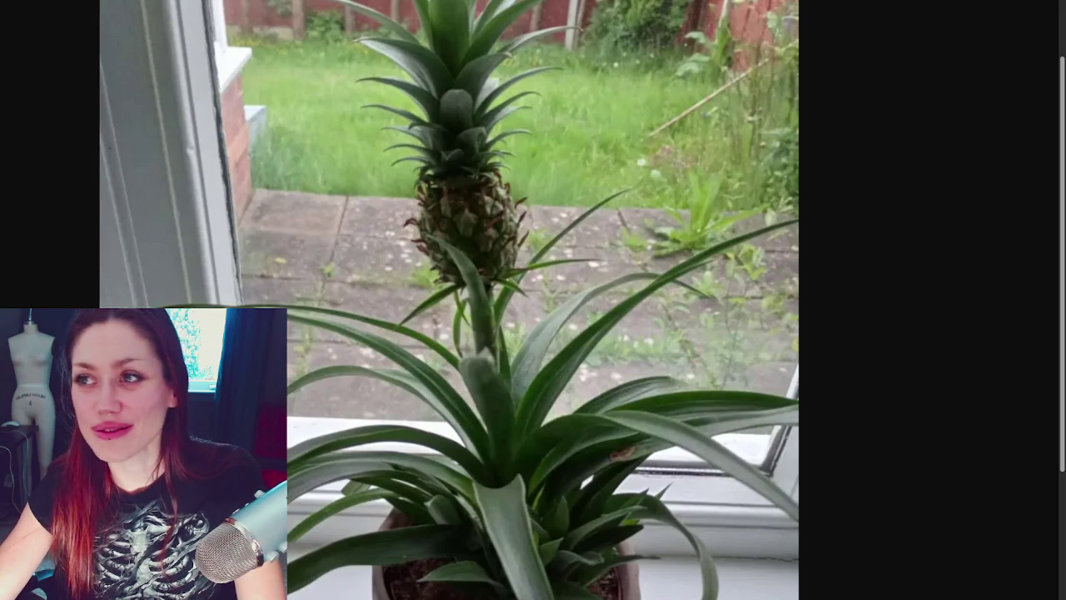
{"action": "scroll", "coordinate": [560, 160], "scroll_direction": "down", "scroll_amount": 5}
{"action": "scroll", "coordinate": [581, 165], "scroll_direction": "down", "scroll_amount": 2}
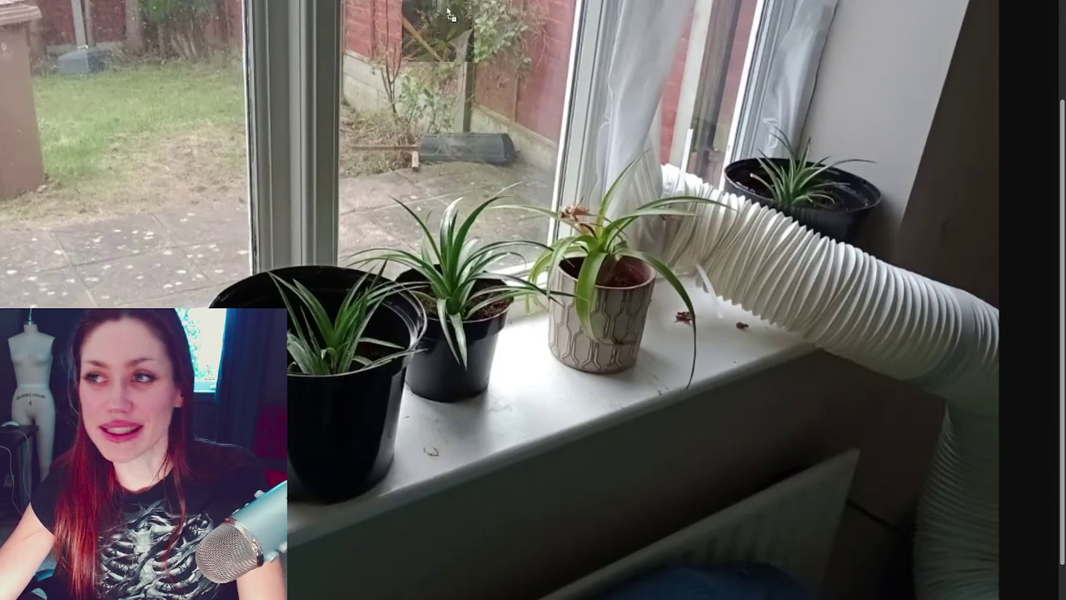
{"action": "scroll", "coordinate": [628, 193], "scroll_direction": "down", "scroll_amount": 4}
{"action": "scroll", "coordinate": [628, 193], "scroll_direction": "down", "scroll_amount": 3}
{"action": "scroll", "coordinate": [628, 193], "scroll_direction": "down", "scroll_amount": 2}
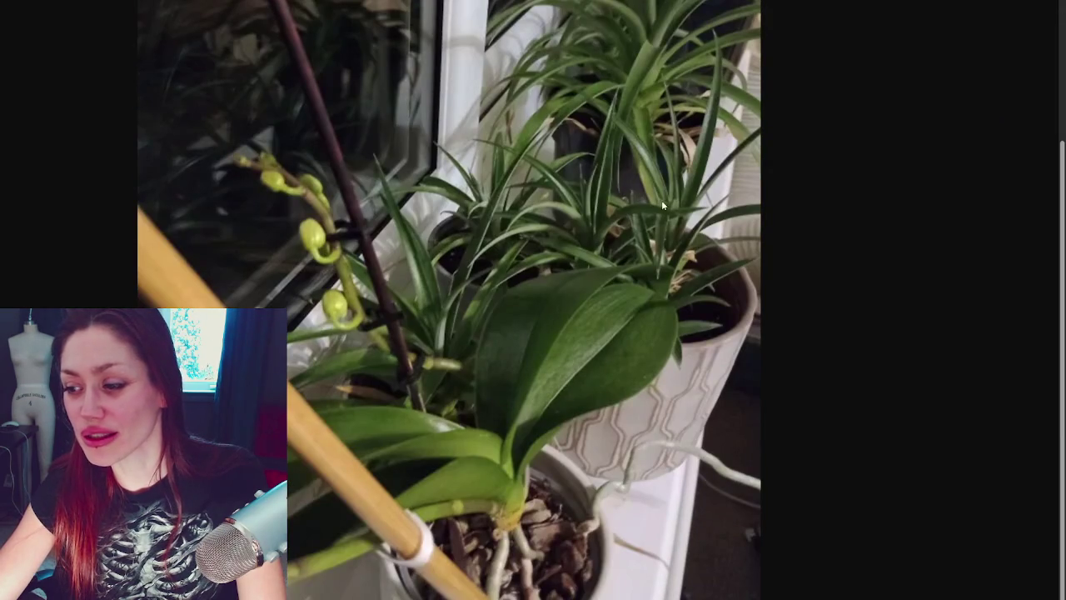
{"action": "scroll", "coordinate": [663, 200], "scroll_direction": "up", "scroll_amount": 3}
{"action": "scroll", "coordinate": [664, 200], "scroll_direction": "down", "scroll_amount": 3}
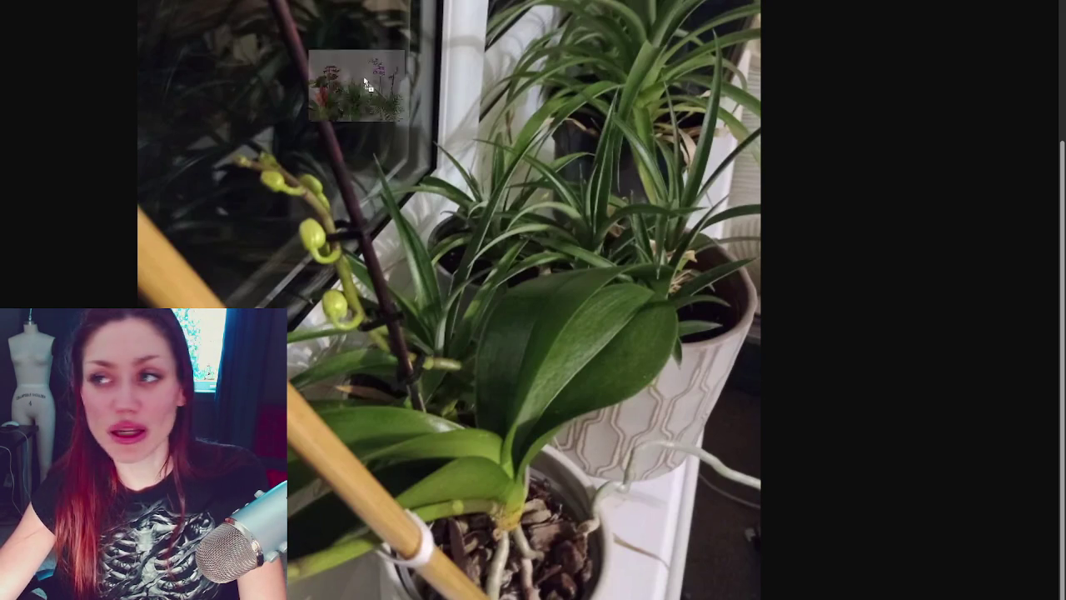
{"action": "scroll", "coordinate": [711, 407], "scroll_direction": "down", "scroll_amount": 3}
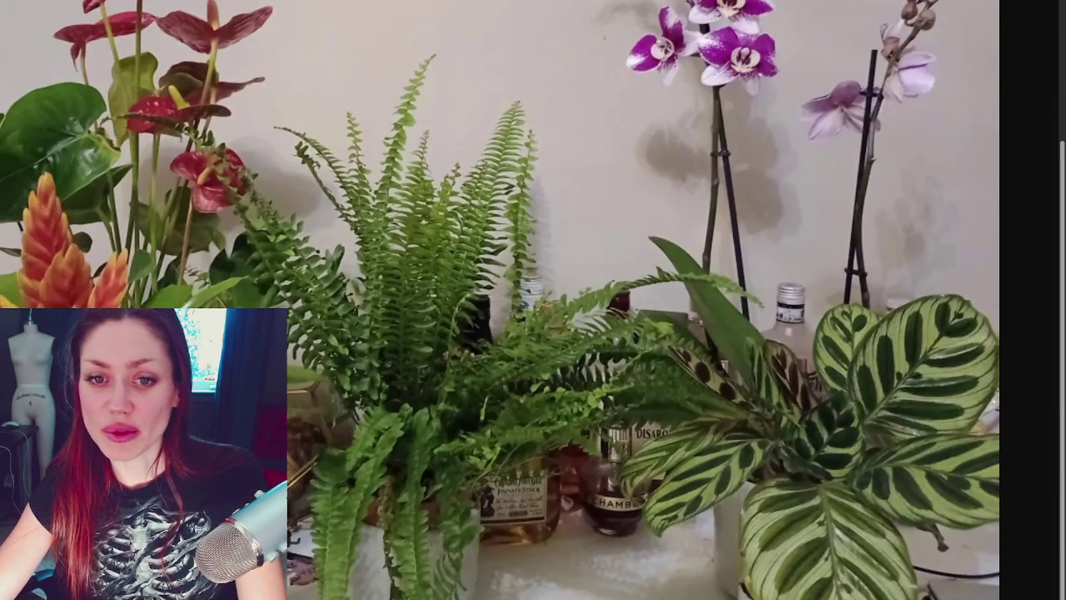
Step: Scroll the browser photo feed to the avocado seedlings
{"action": "scroll", "coordinate": [210, 296], "scroll_direction": "up", "scroll_amount": 2}
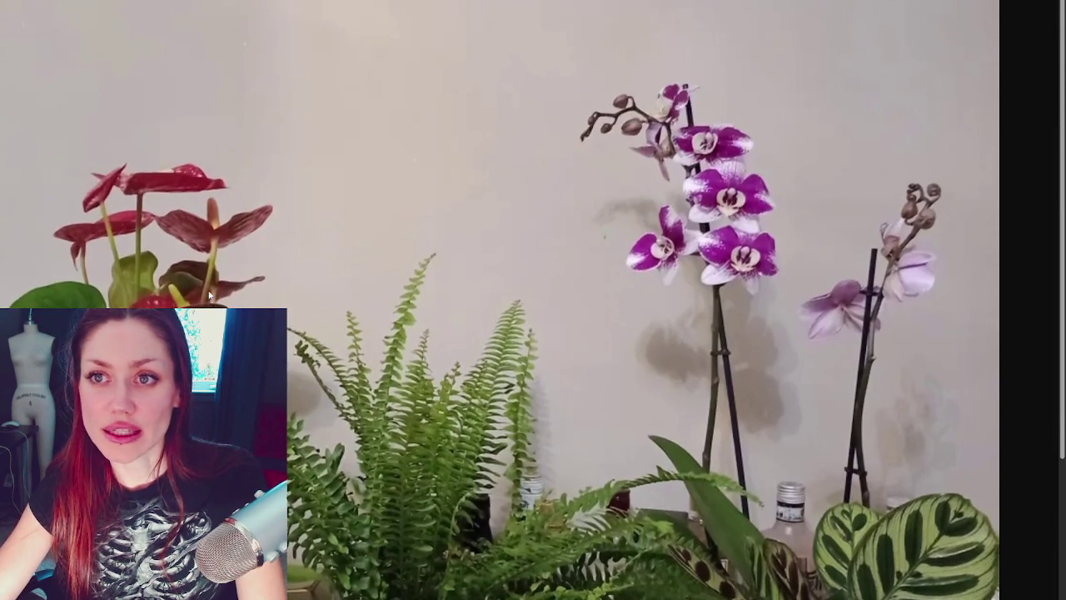
{"action": "scroll", "coordinate": [210, 298], "scroll_direction": "down", "scroll_amount": 1}
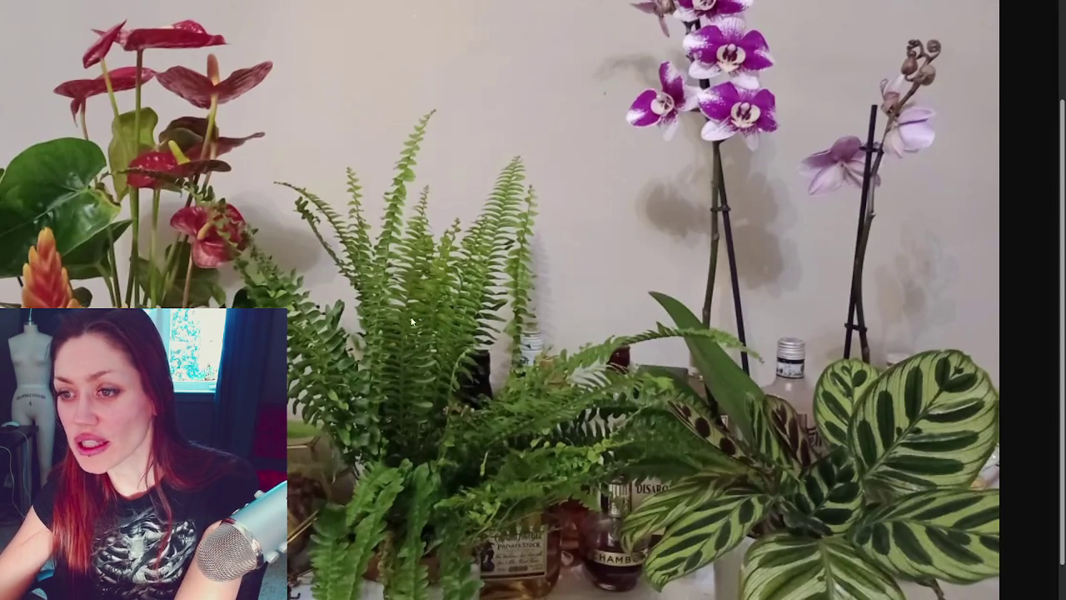
{"action": "scroll", "coordinate": [555, 276], "scroll_direction": "up", "scroll_amount": 2}
{"action": "scroll", "coordinate": [554, 276], "scroll_direction": "down", "scroll_amount": 1}
{"action": "scroll", "coordinate": [554, 276], "scroll_direction": "down", "scroll_amount": 1}
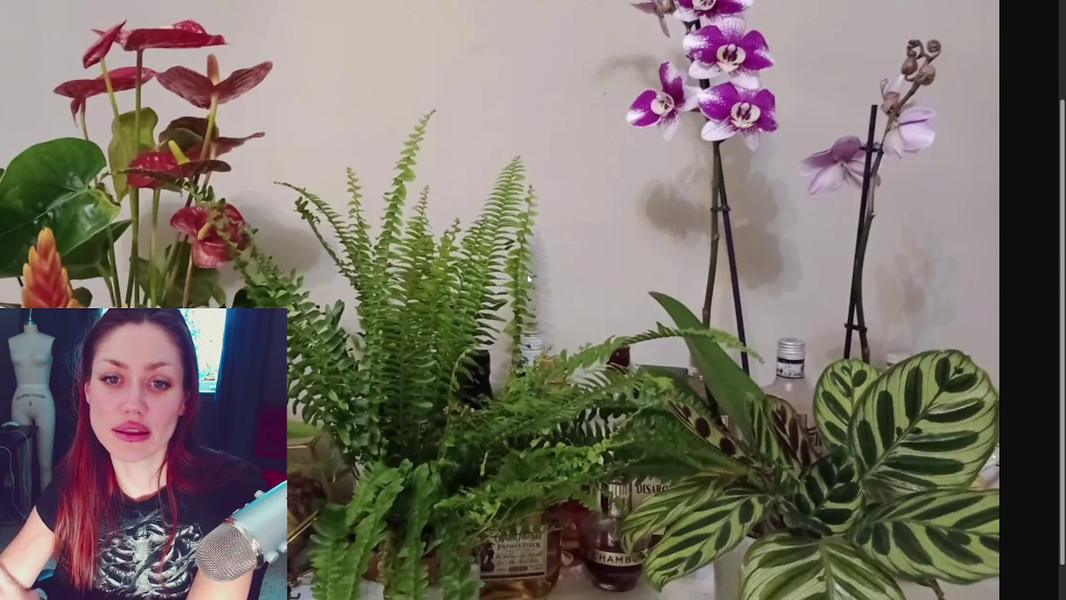
{"action": "scroll", "coordinate": [533, 278], "scroll_direction": "down", "scroll_amount": 1}
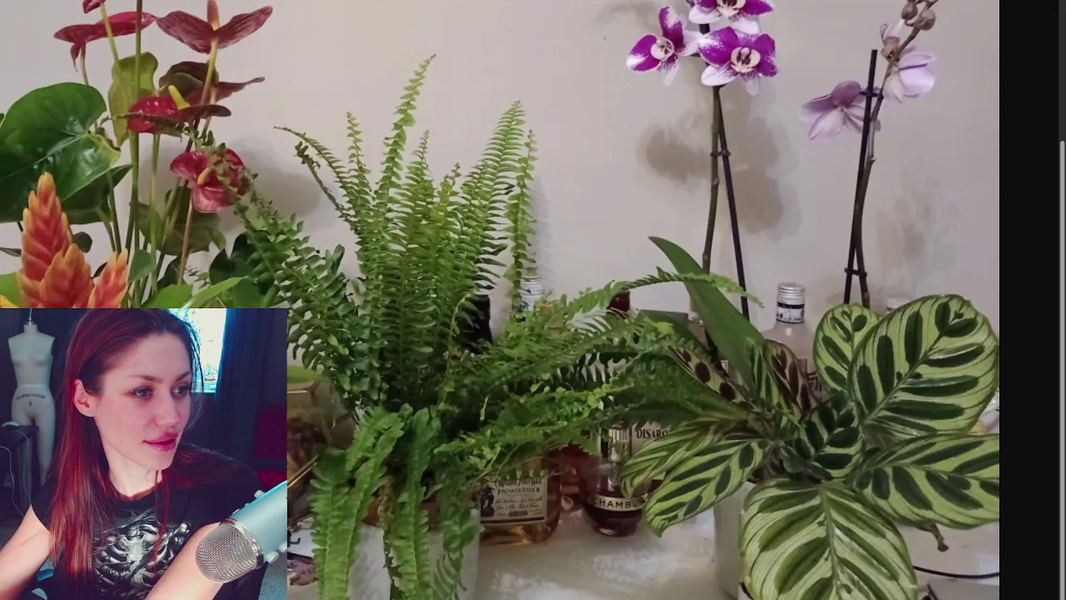
{"action": "scroll", "coordinate": [455, 295], "scroll_direction": "up", "scroll_amount": 5}
{"action": "scroll", "coordinate": [454, 295], "scroll_direction": "up", "scroll_amount": 1}
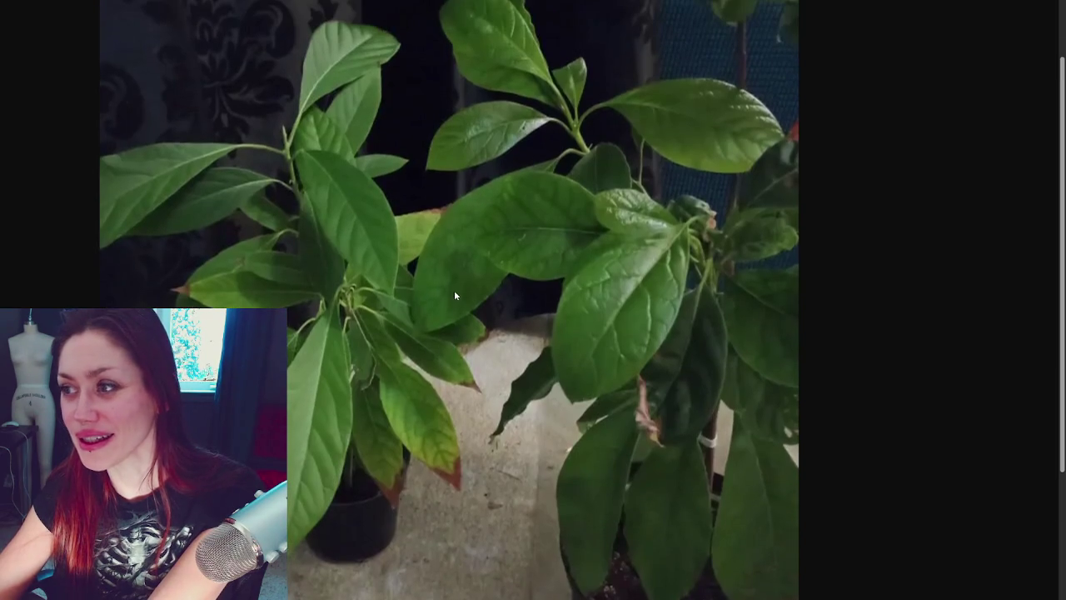
{"action": "scroll", "coordinate": [454, 296], "scroll_direction": "up", "scroll_amount": 1}
{"action": "scroll", "coordinate": [455, 296], "scroll_direction": "up", "scroll_amount": 1}
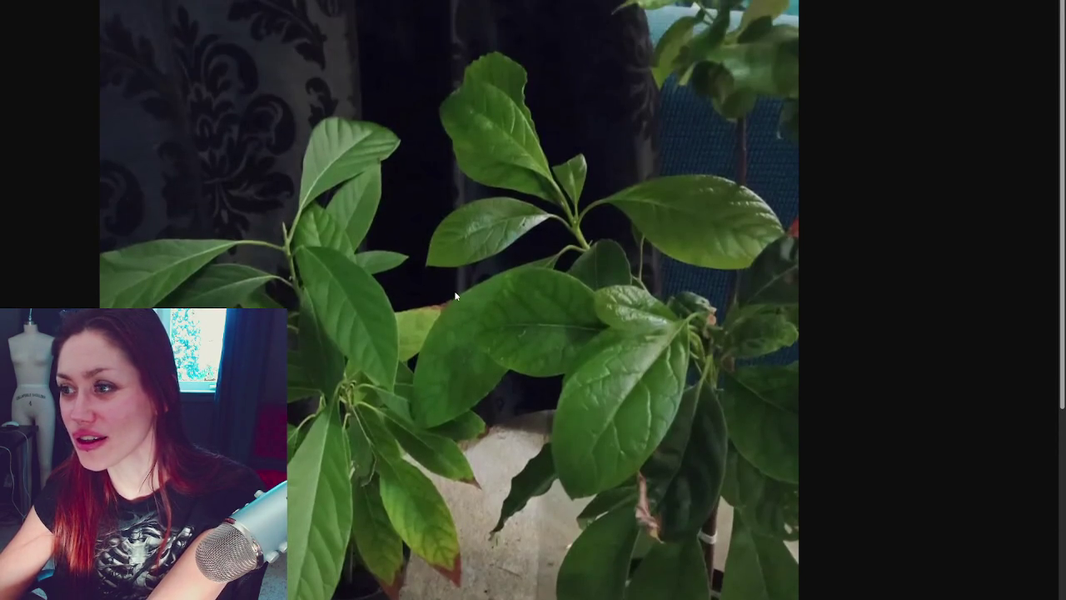
Step: Advance to the tall staked pothos by the sofa and view its pot
{"action": "scroll", "coordinate": [634, 305], "scroll_direction": "down", "scroll_amount": 5}
{"action": "scroll", "coordinate": [634, 305], "scroll_direction": "up", "scroll_amount": 1}
{"action": "scroll", "coordinate": [547, 312], "scroll_direction": "up", "scroll_amount": 3}
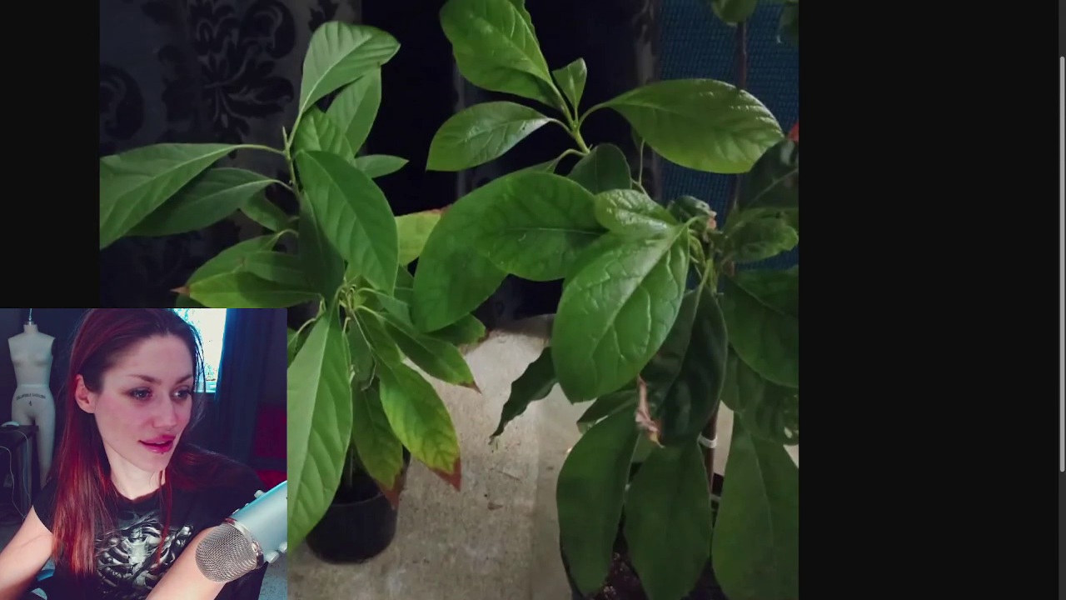
{"action": "left_click", "coordinate": [558, 222]}
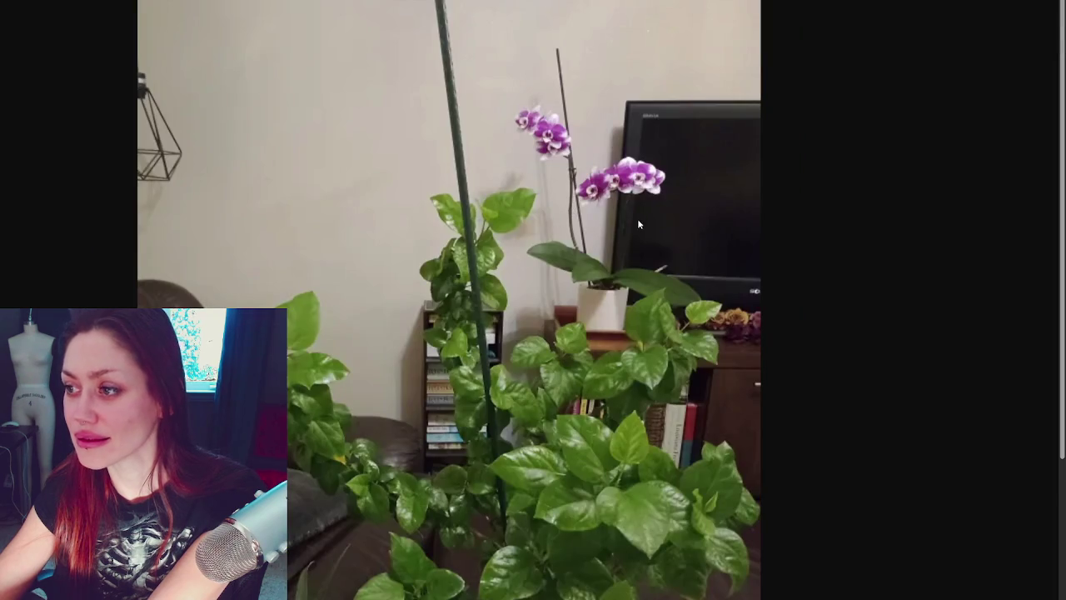
{"action": "scroll", "coordinate": [639, 223], "scroll_direction": "down", "scroll_amount": 3}
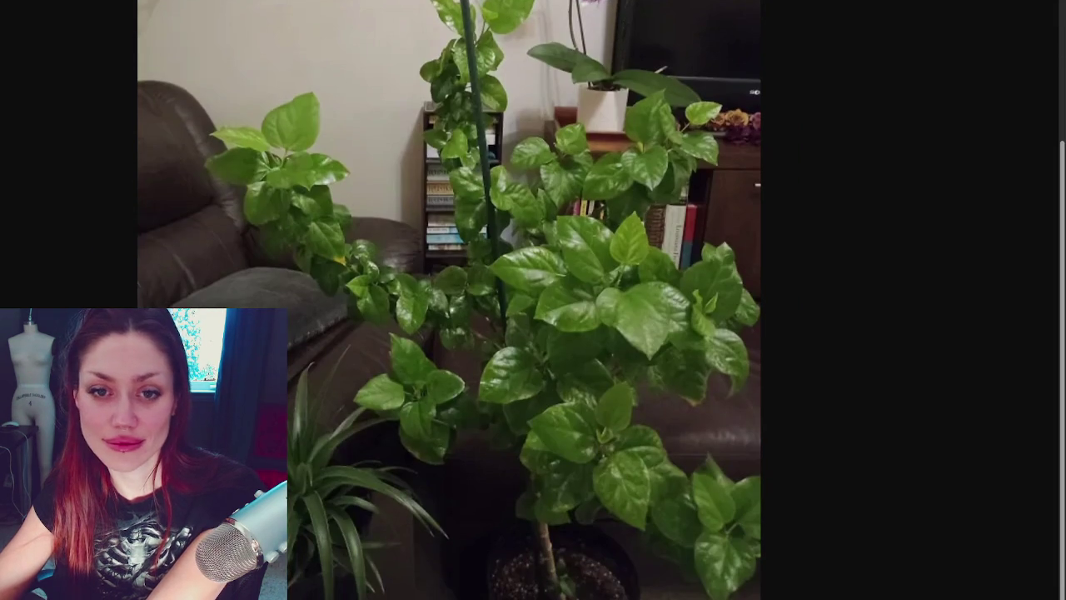